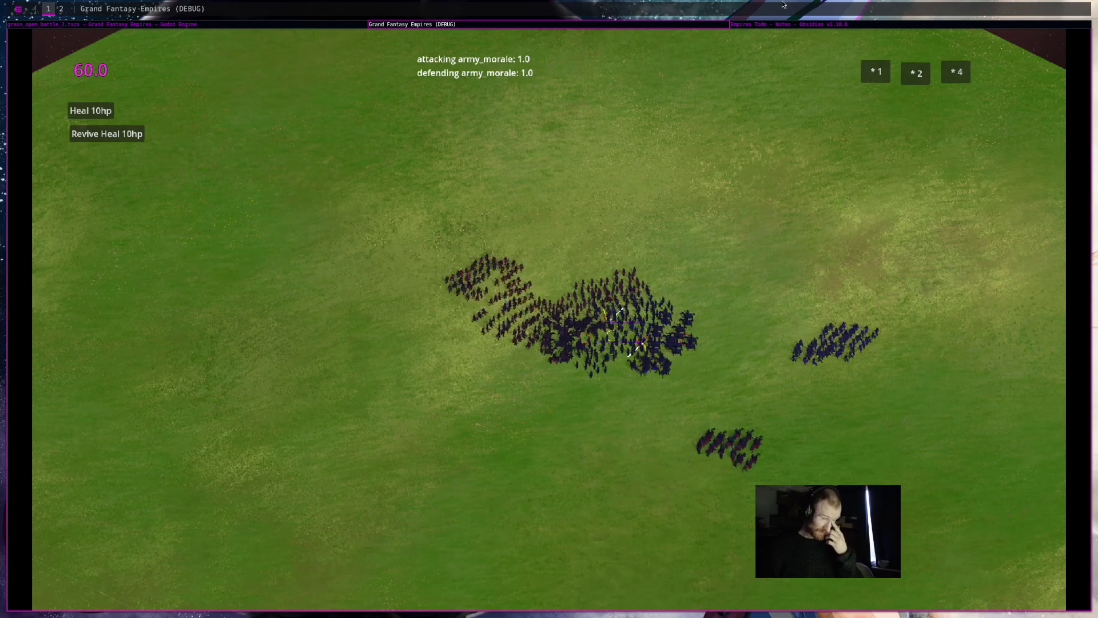
Close the running Grand Fantasy Empires debug game window to get back to the editor
middle_click(668, 24)
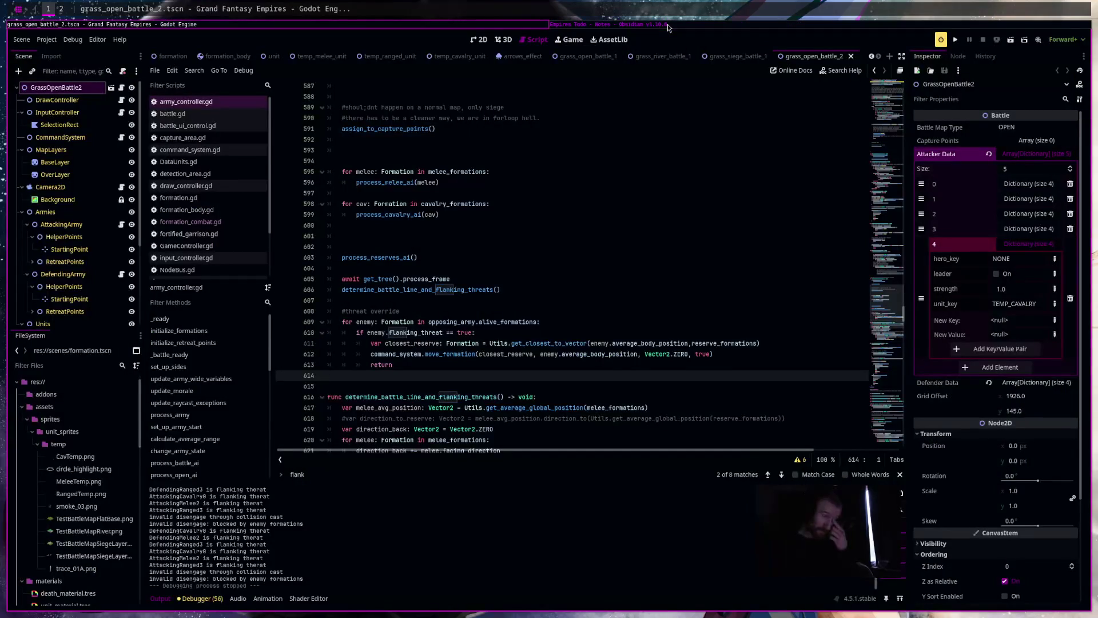
Add 'if closest_reserve.is_moving == false:' after the closest_reserve lookup
drag(289, 568, 149, 487)
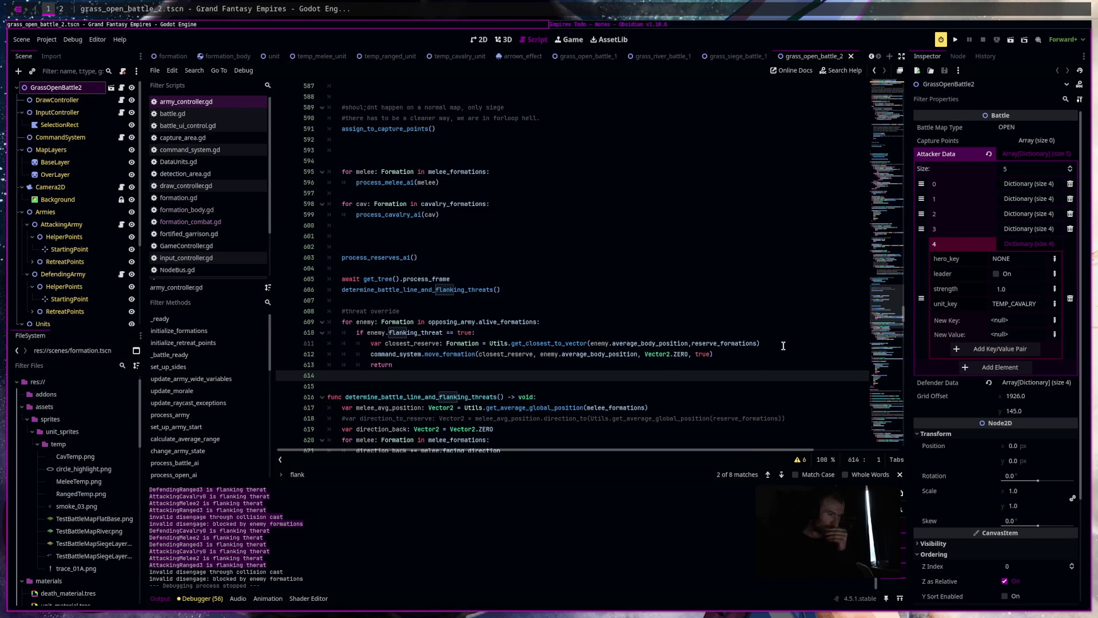
click(551, 332)
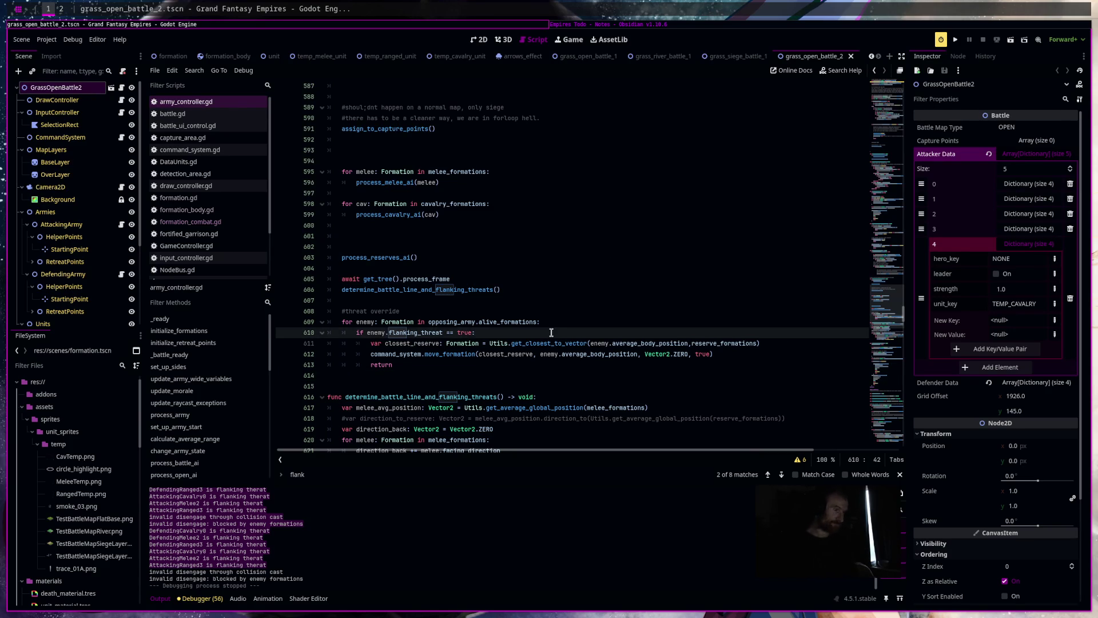
key(Return)
click(791, 350)
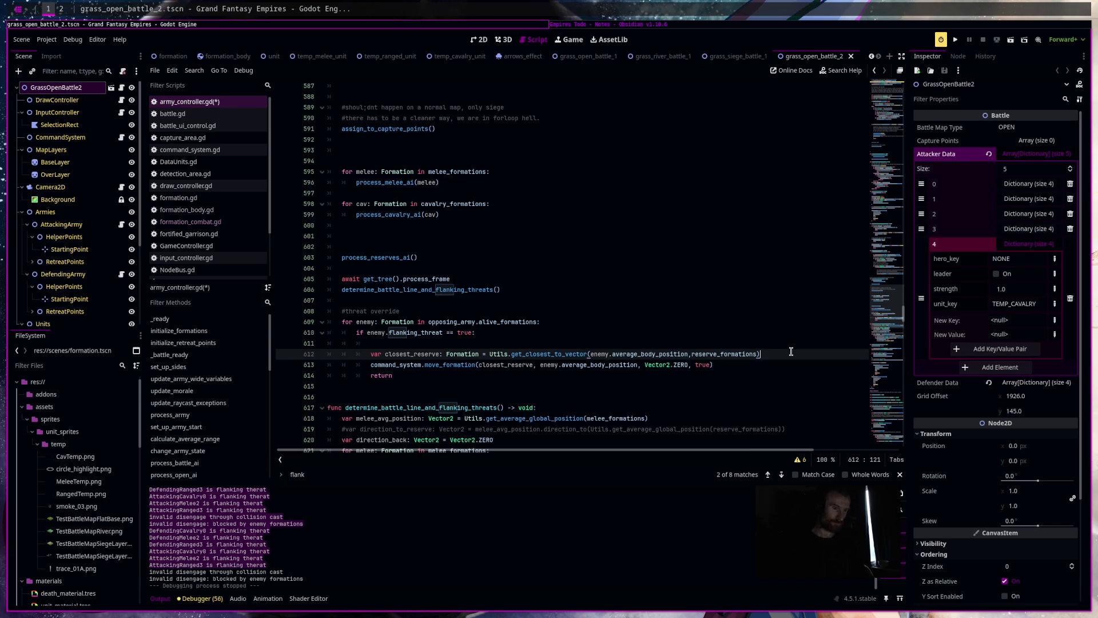
key(Return)
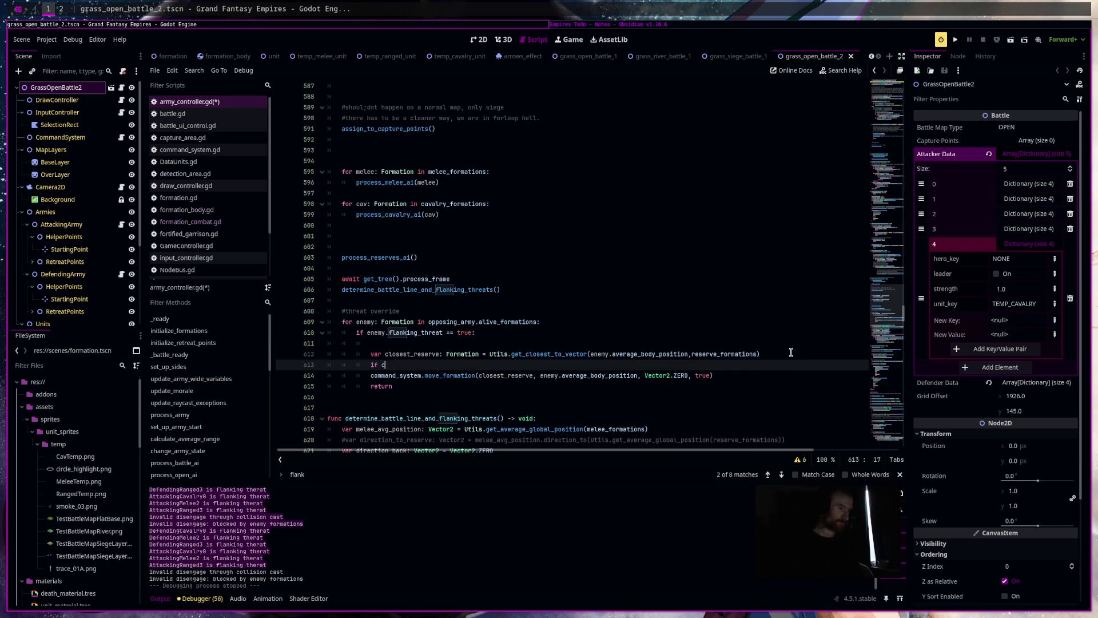
text(losest_reserve.)
text(is_mo)
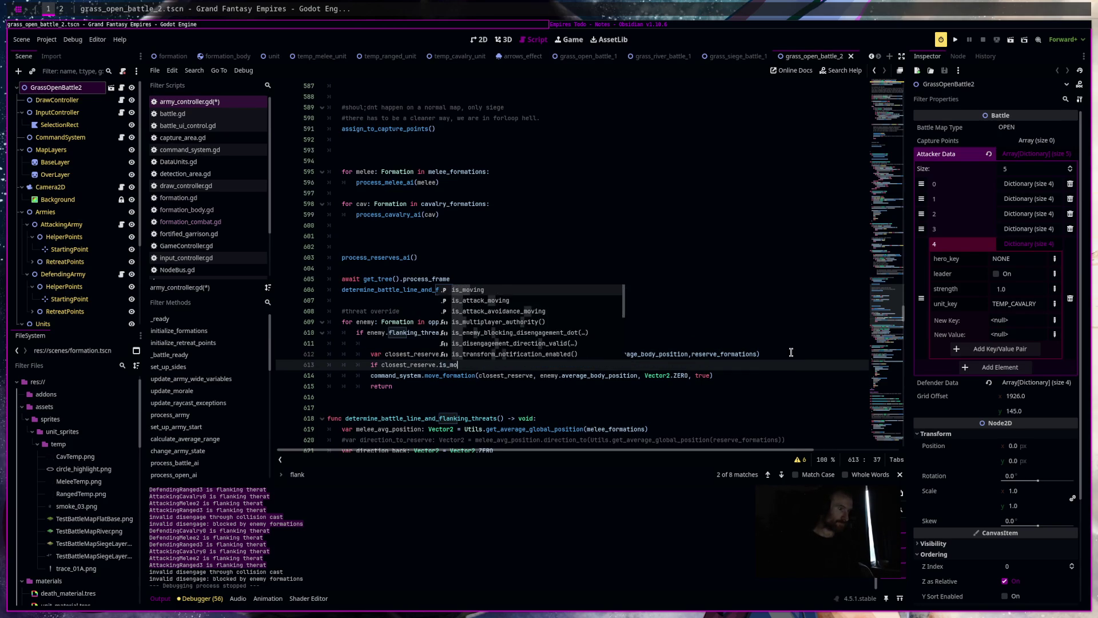
key(Return)
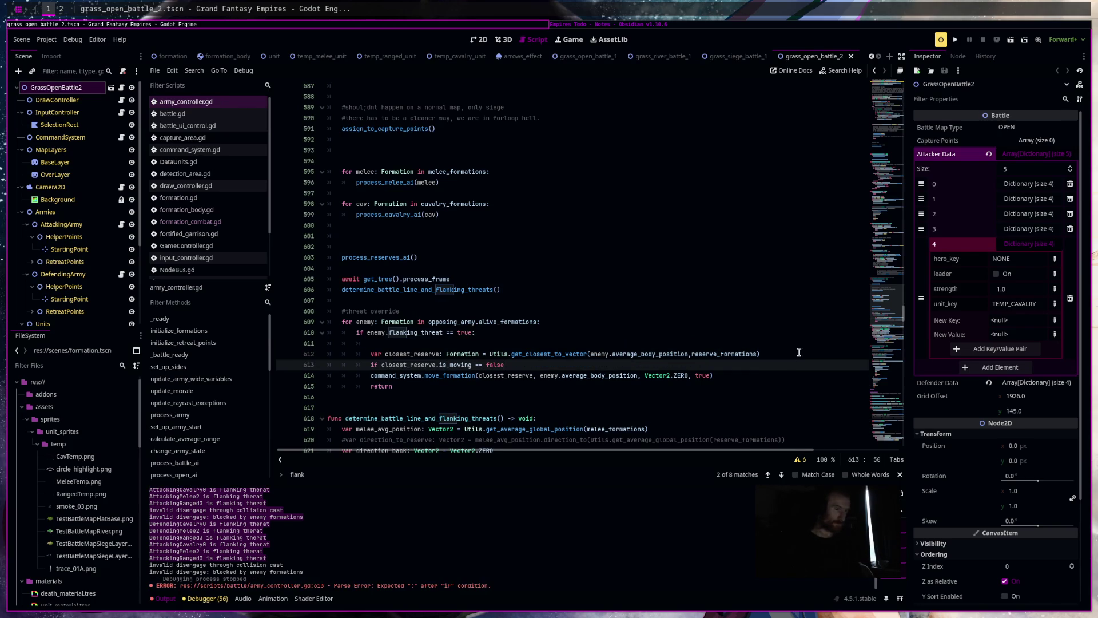
text(:)
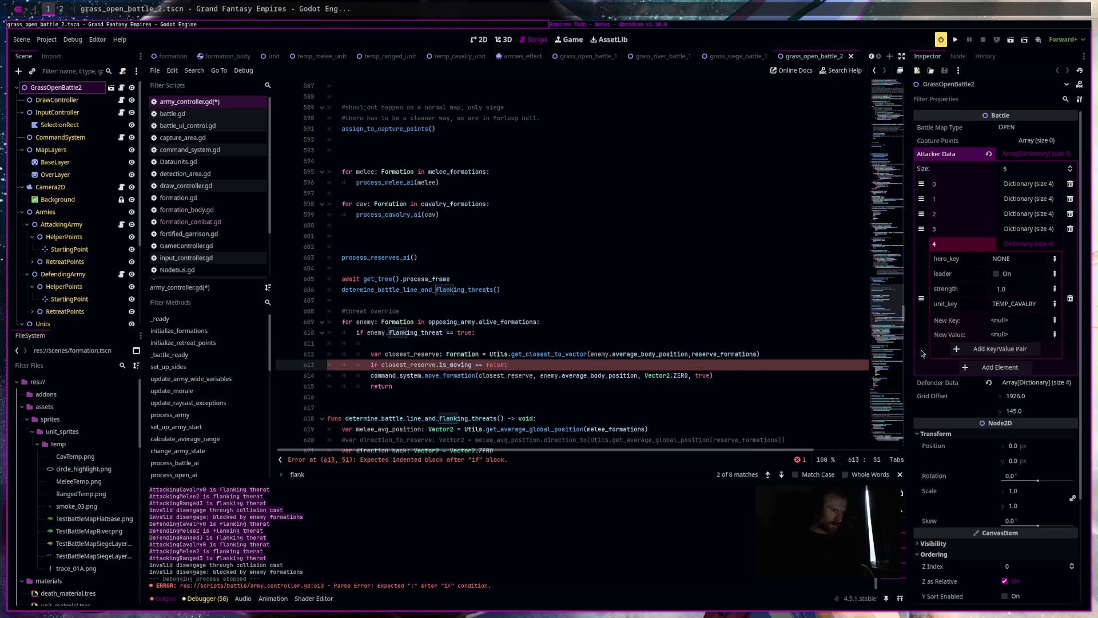
Indent the move_formation and return lines under the new is_moving condition
click(342, 375)
key(shift+Down)
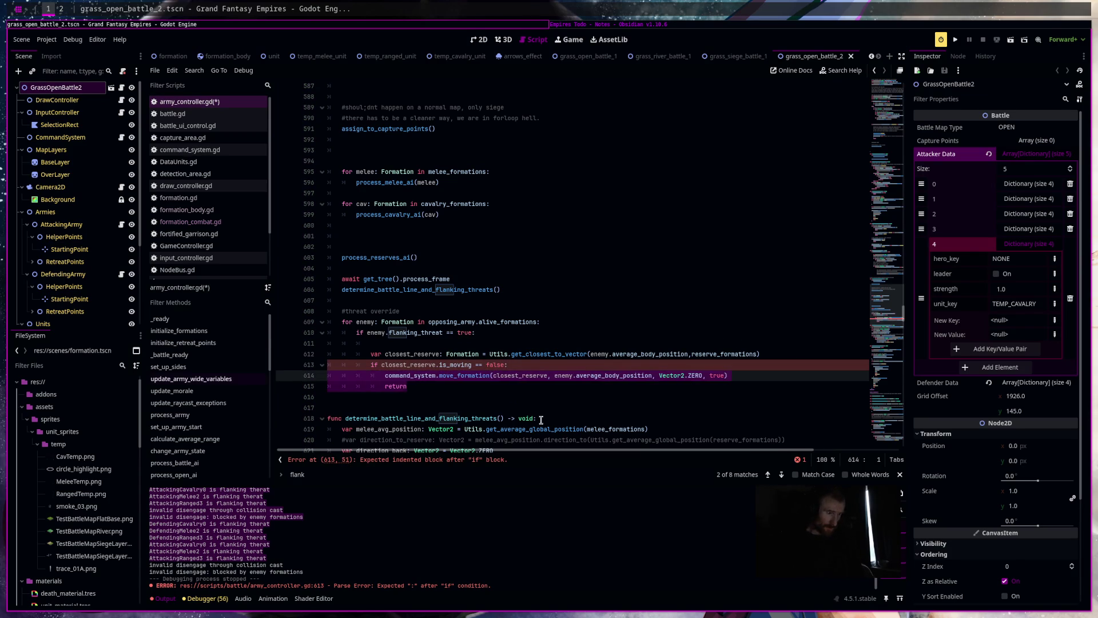
key(Tab)
click(540, 419)
Save army_controller.gd, rerun the game, and jump to determine_battle_line_and_flanking_threats
key(ctrl+s)
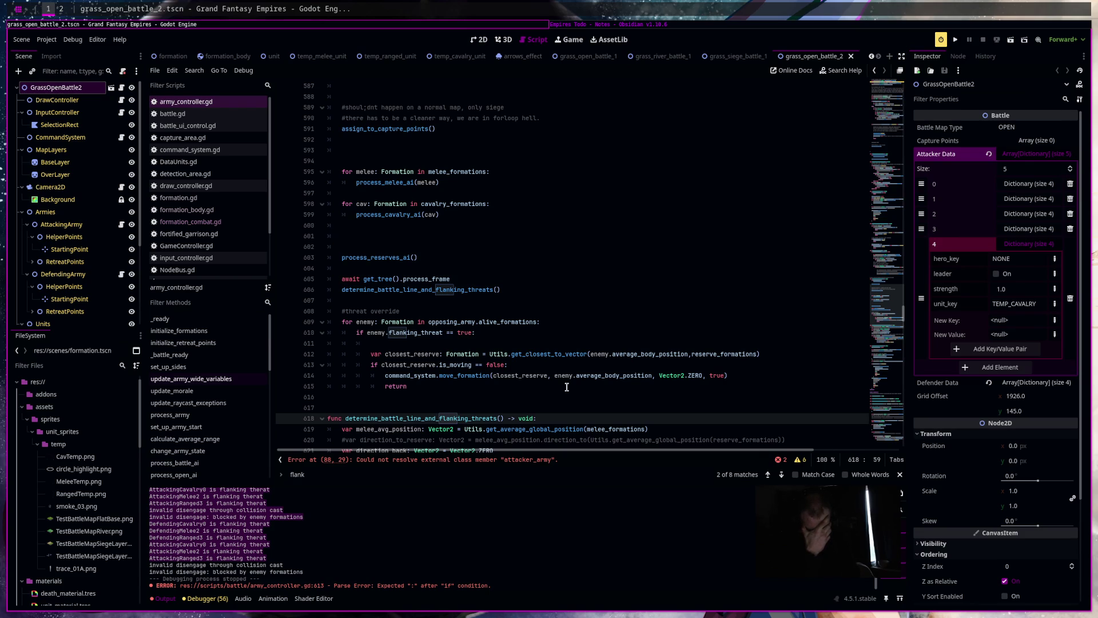
key(F5)
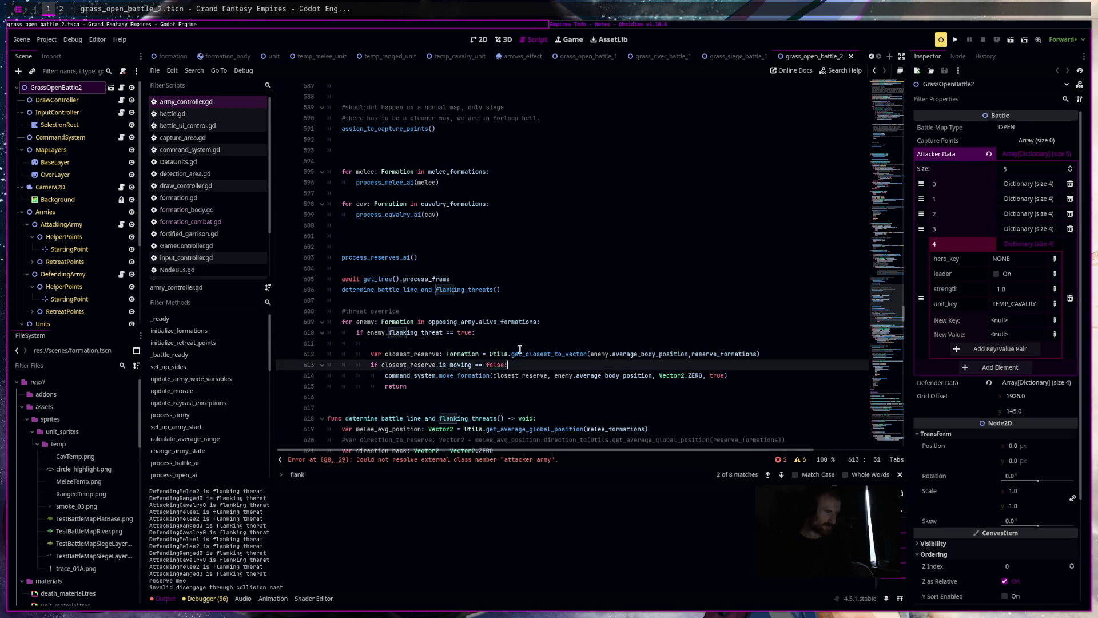
ctrl+click(462, 290)
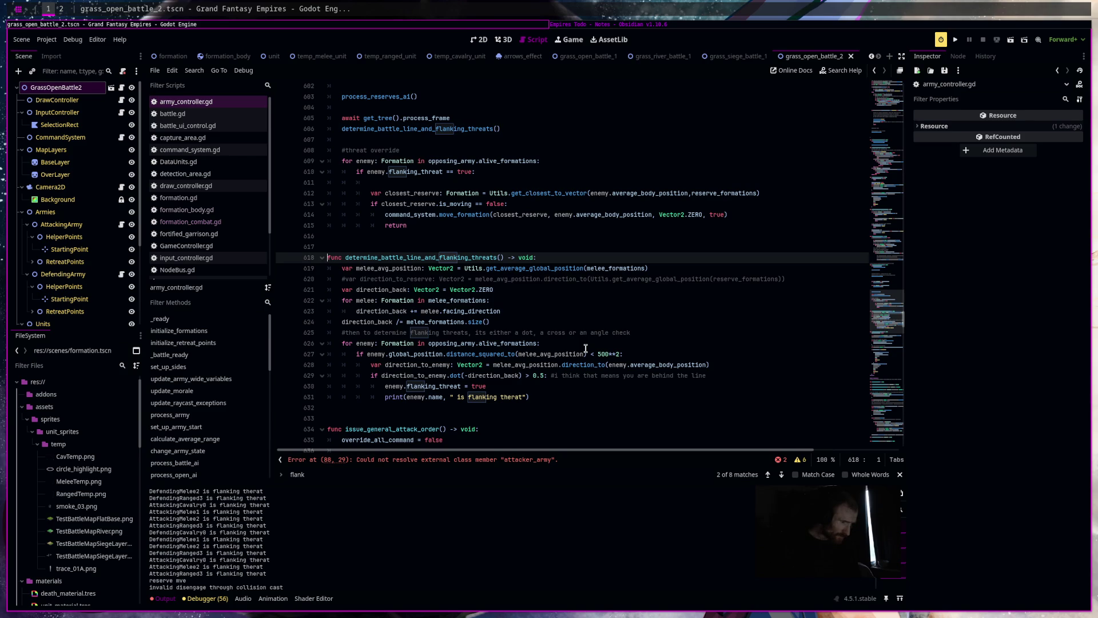
Remove the minus before direction_back on line 629 and relaunch the game
mouse_move(506, 319)
mouse_down()
mouse_move(329, 311)
mouse_move(309, 295)
mouse_up()
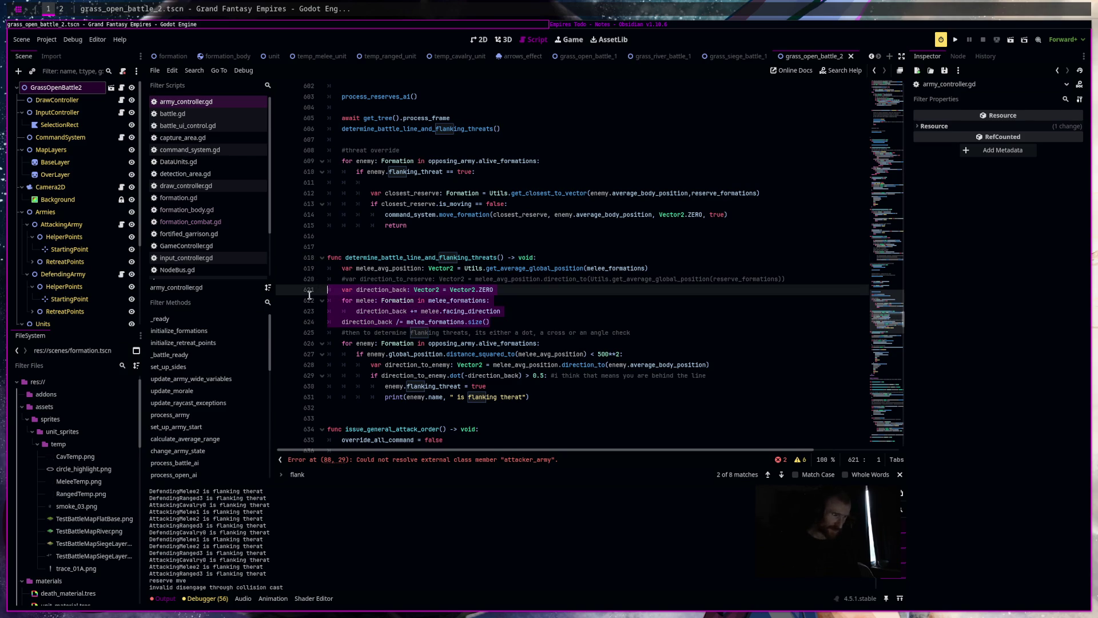
click(573, 333)
click(468, 375)
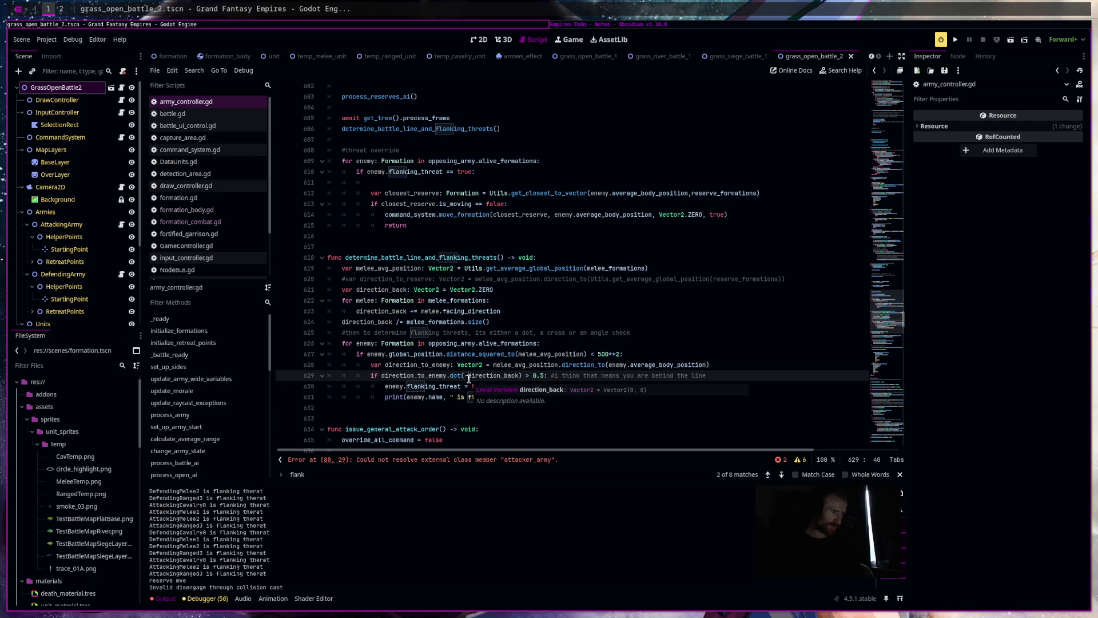
key(BackSpace)
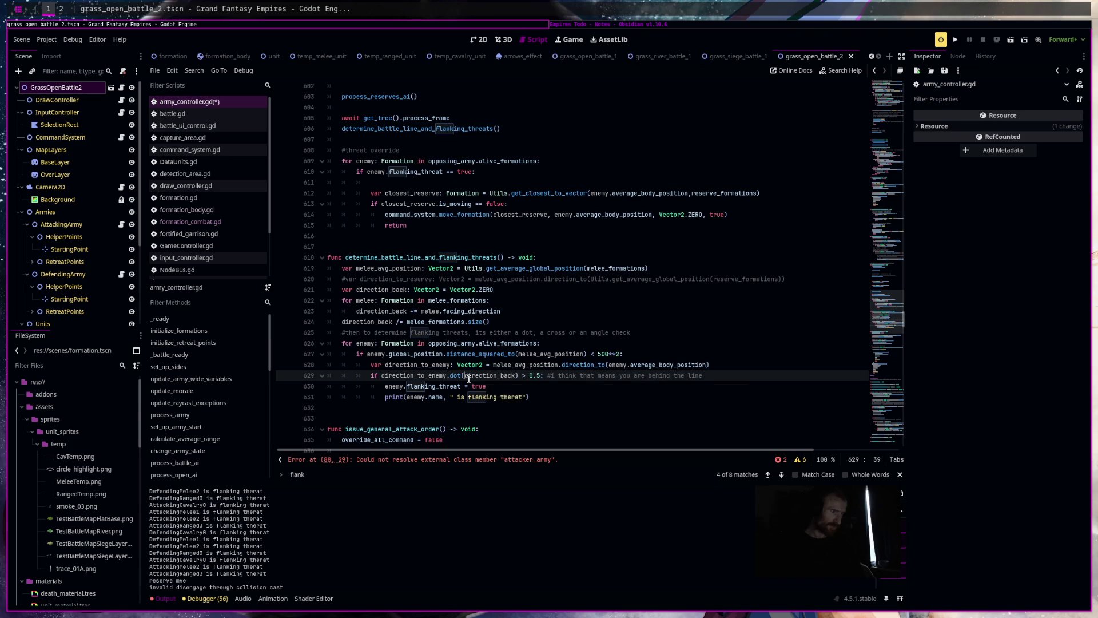
click(1012, 41)
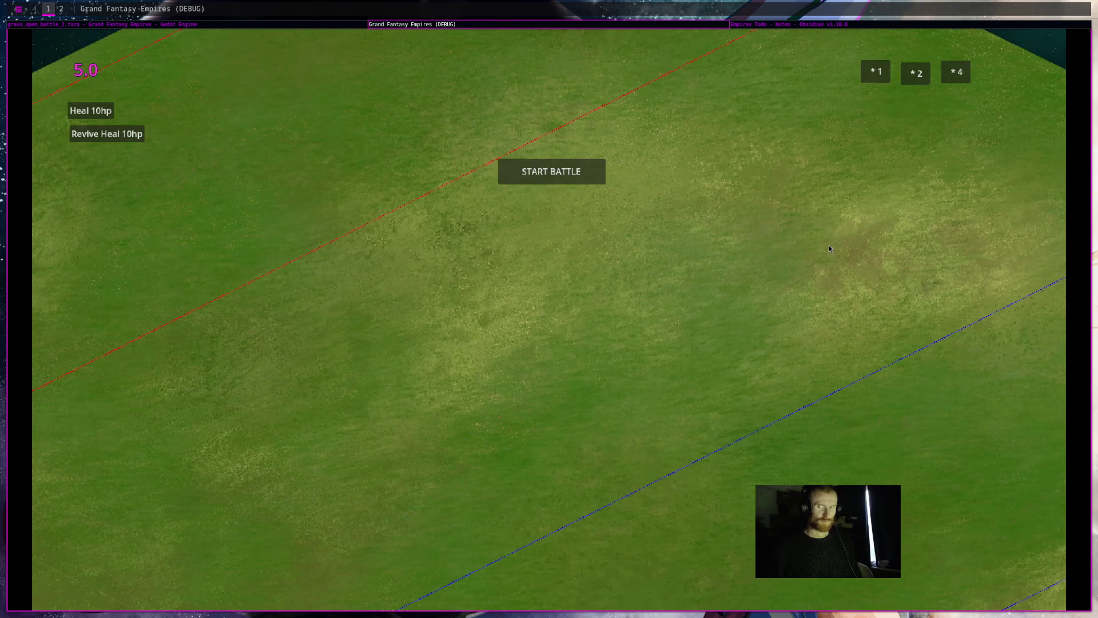
Start the battle, alternate between game and editor to watch the flanking log, then stop the game
click(552, 172)
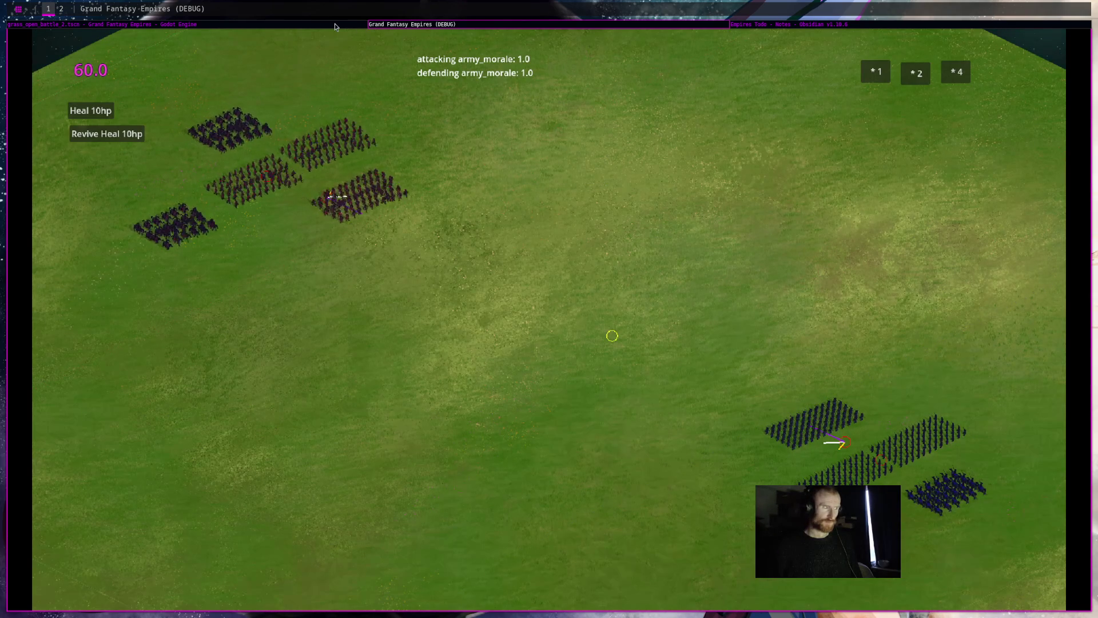
click(335, 25)
click(436, 27)
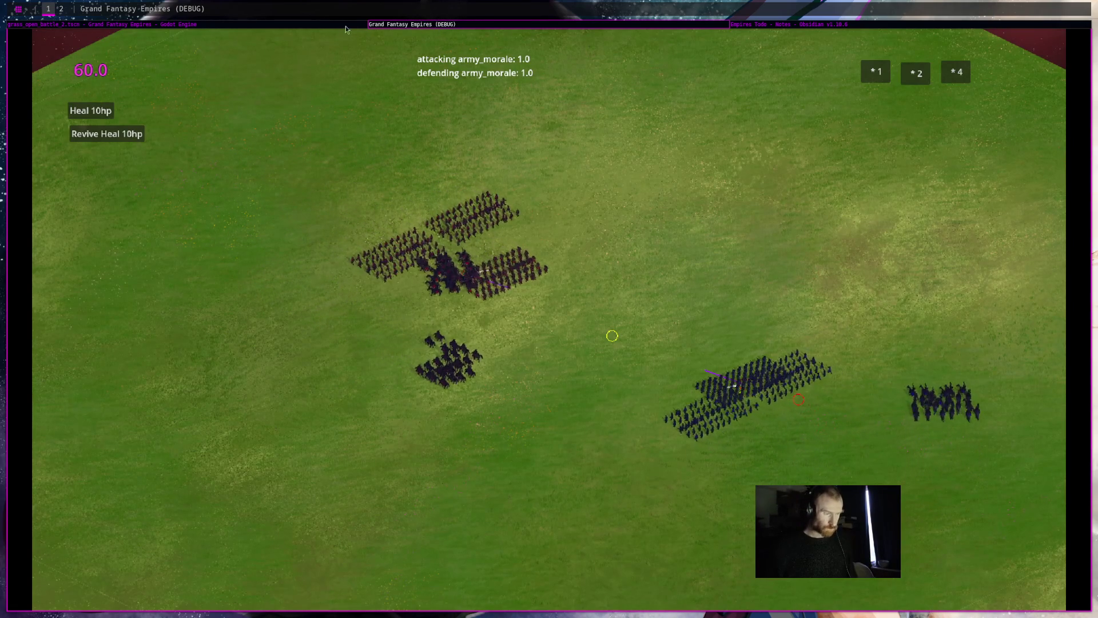
click(333, 26)
click(421, 25)
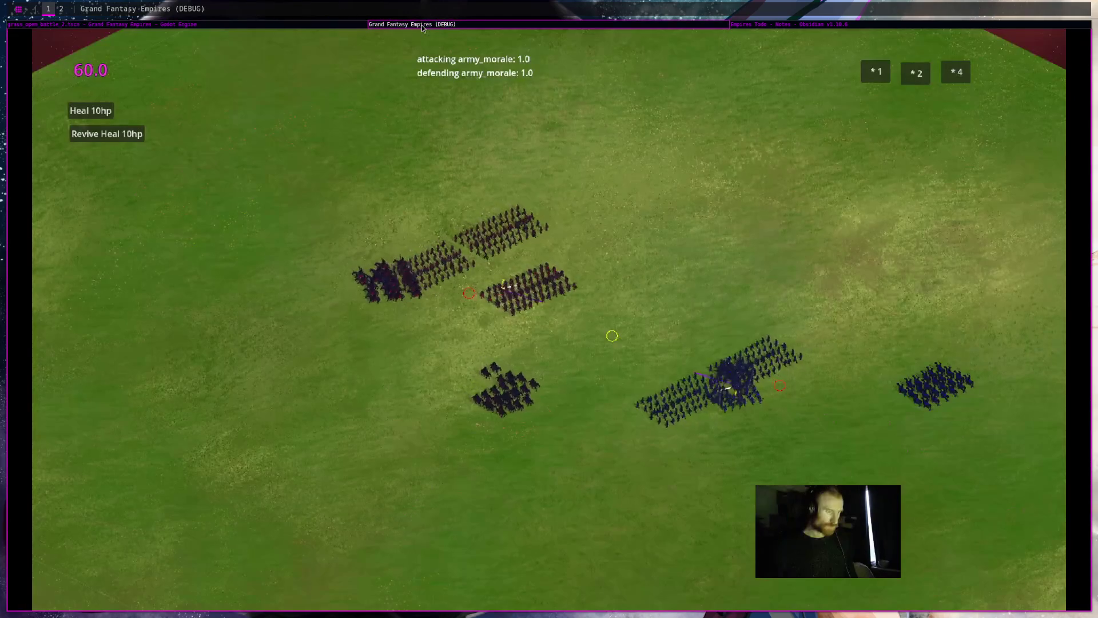
click(345, 26)
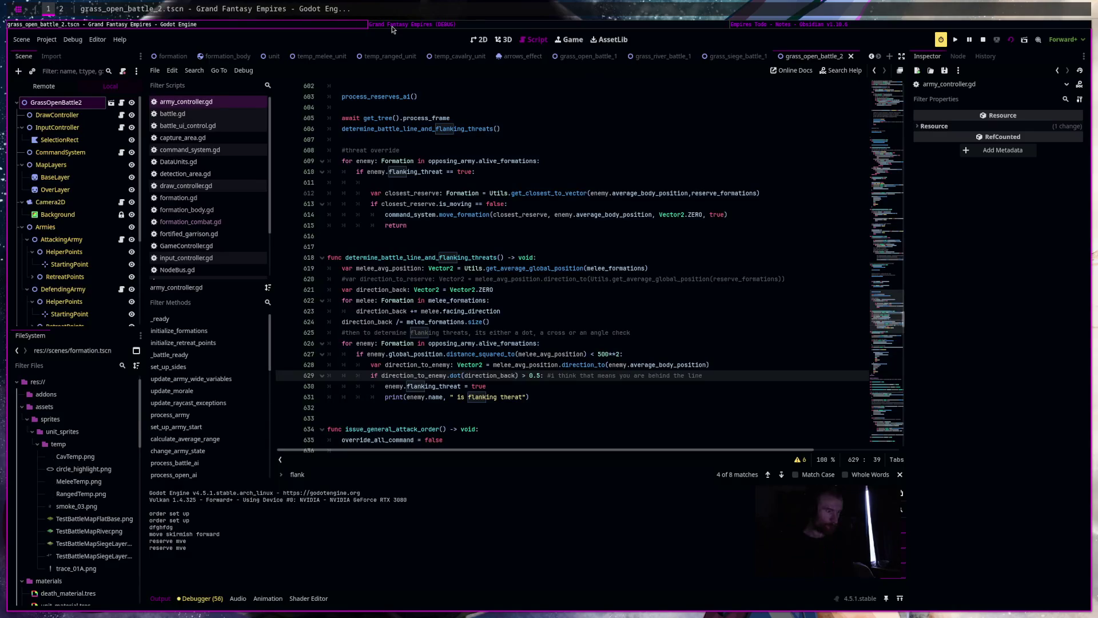
click(393, 26)
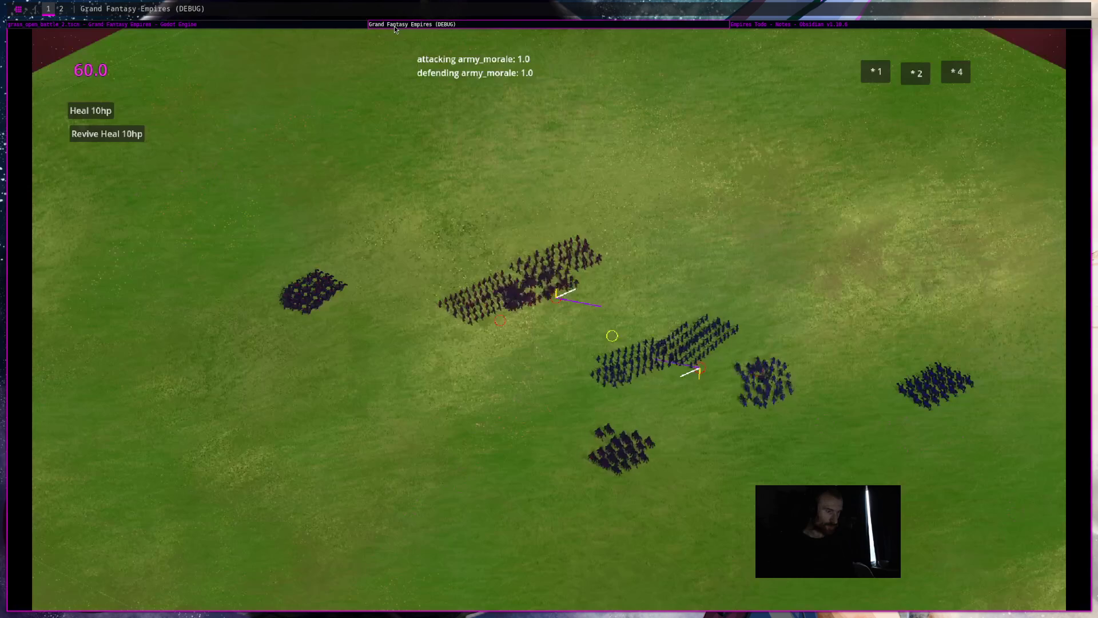
click(337, 26)
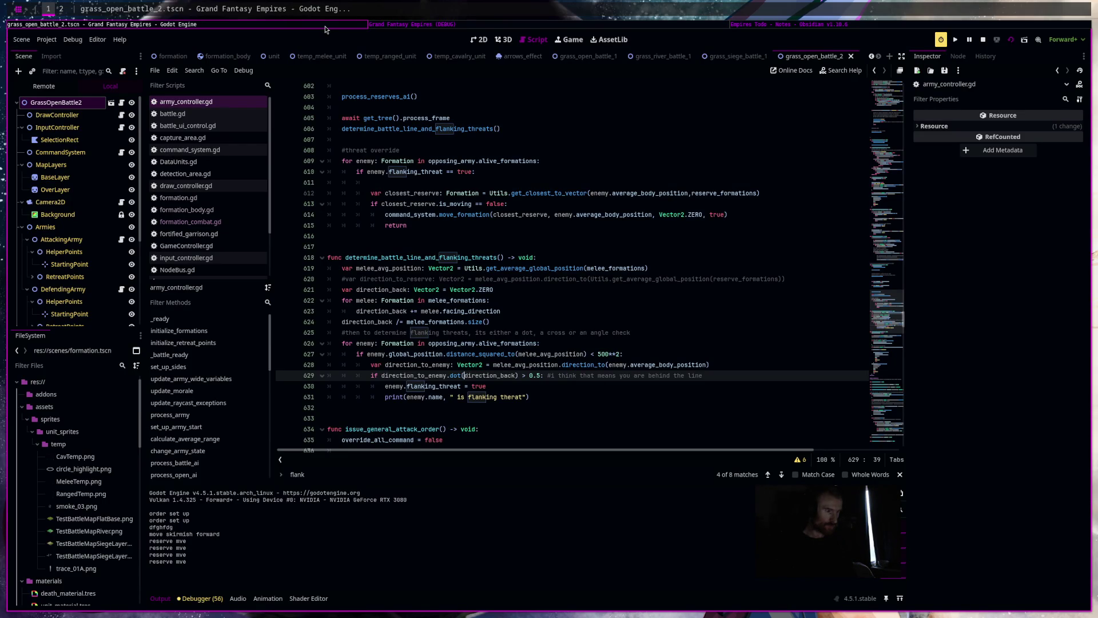
click(383, 27)
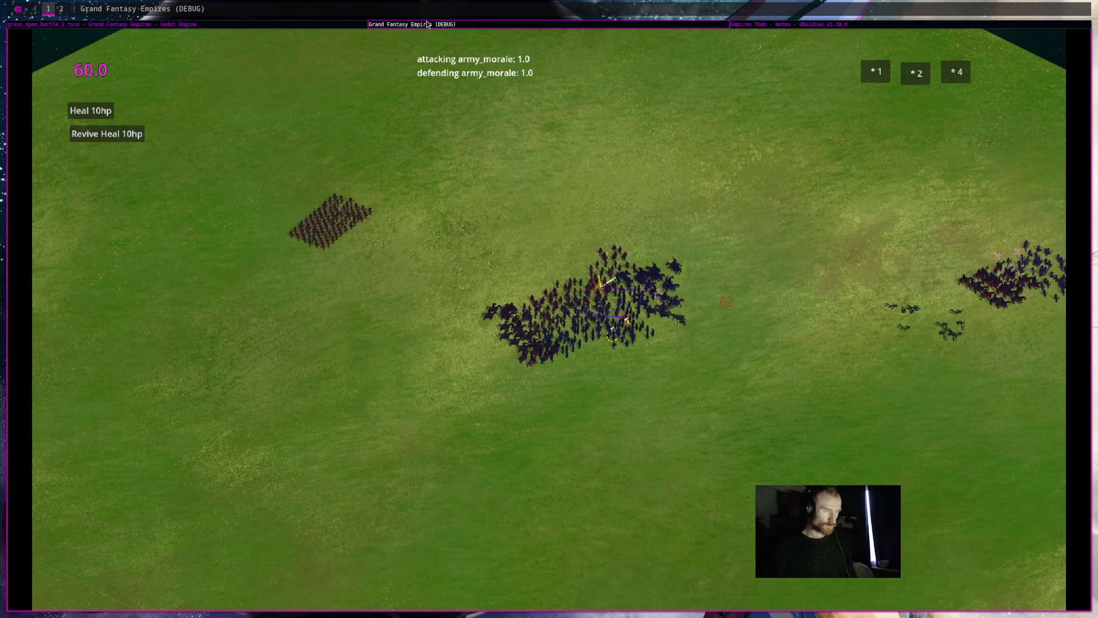
key(super+shift+q)
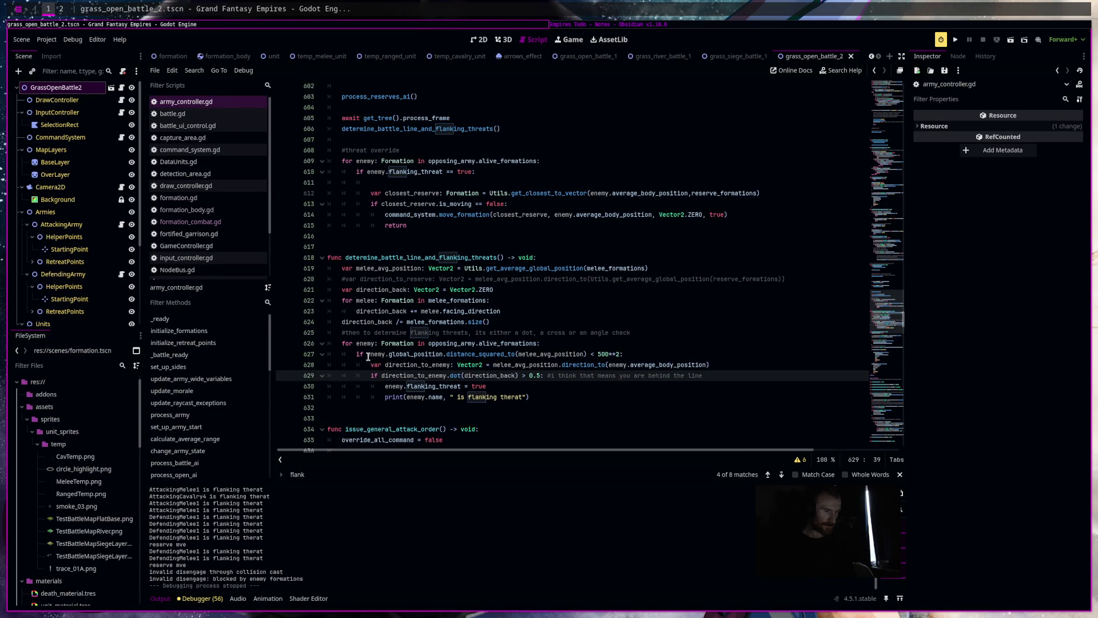
scroll(478, 277, up, 2)
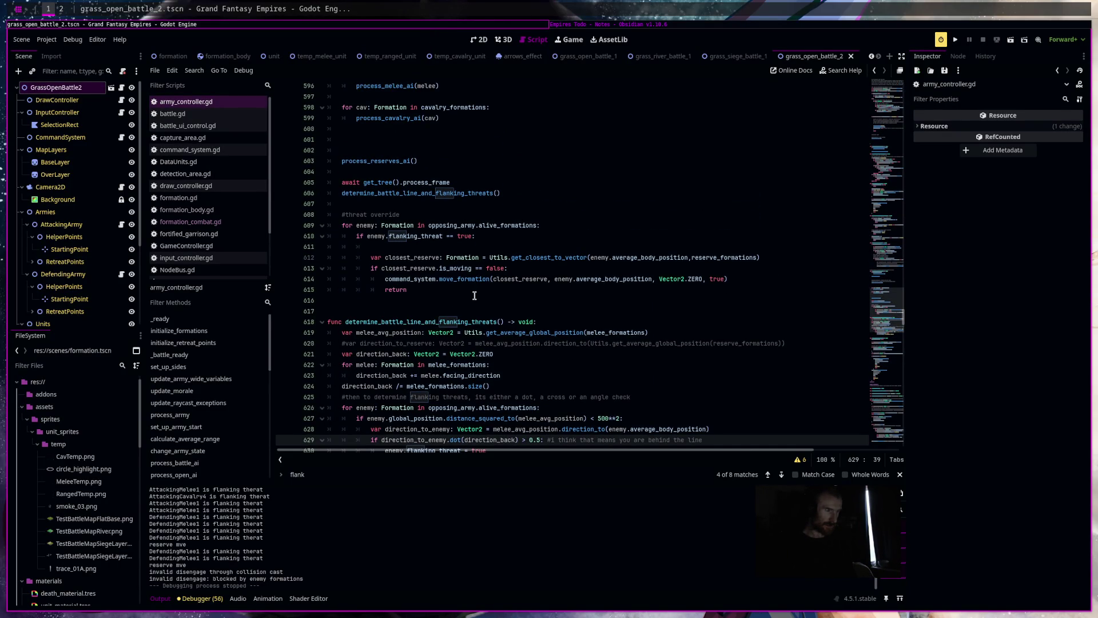
click(506, 269)
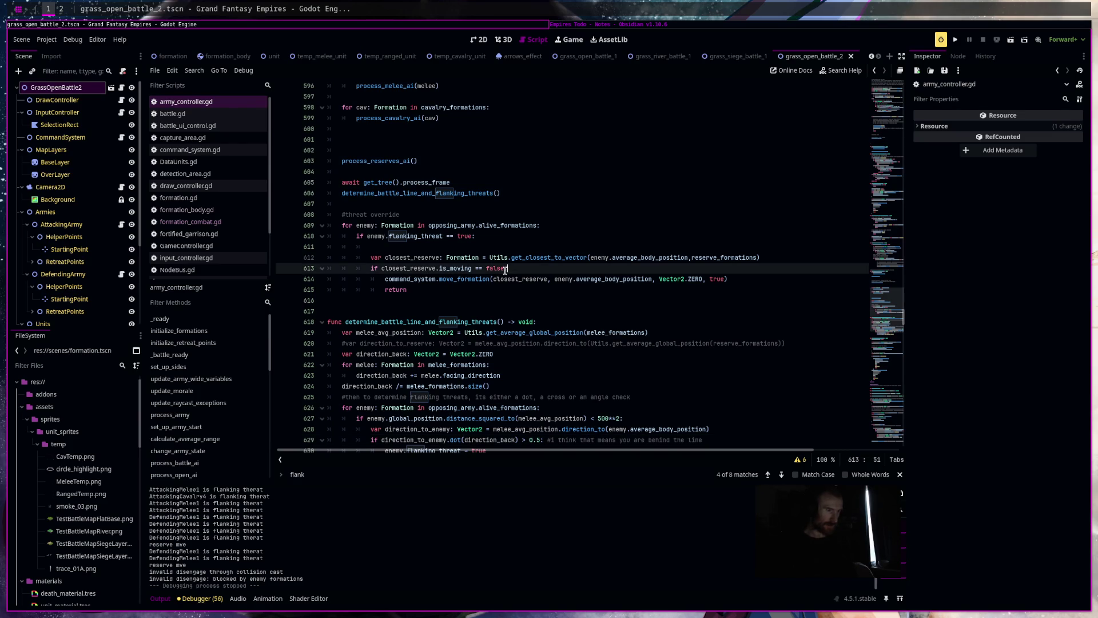
text(and c)
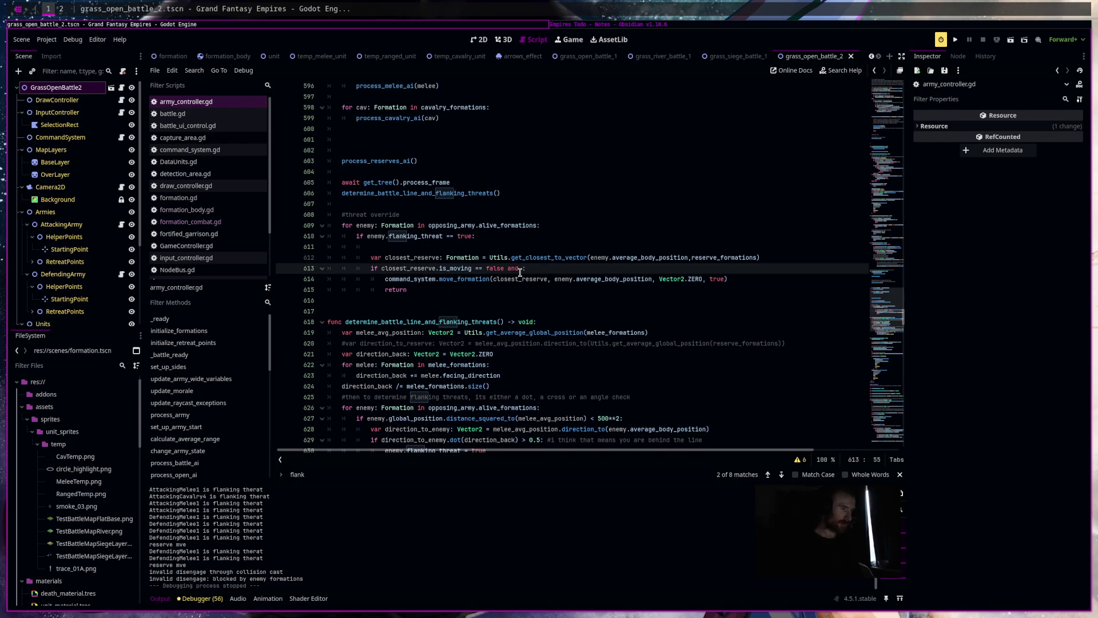
text(losest_reserve.en)
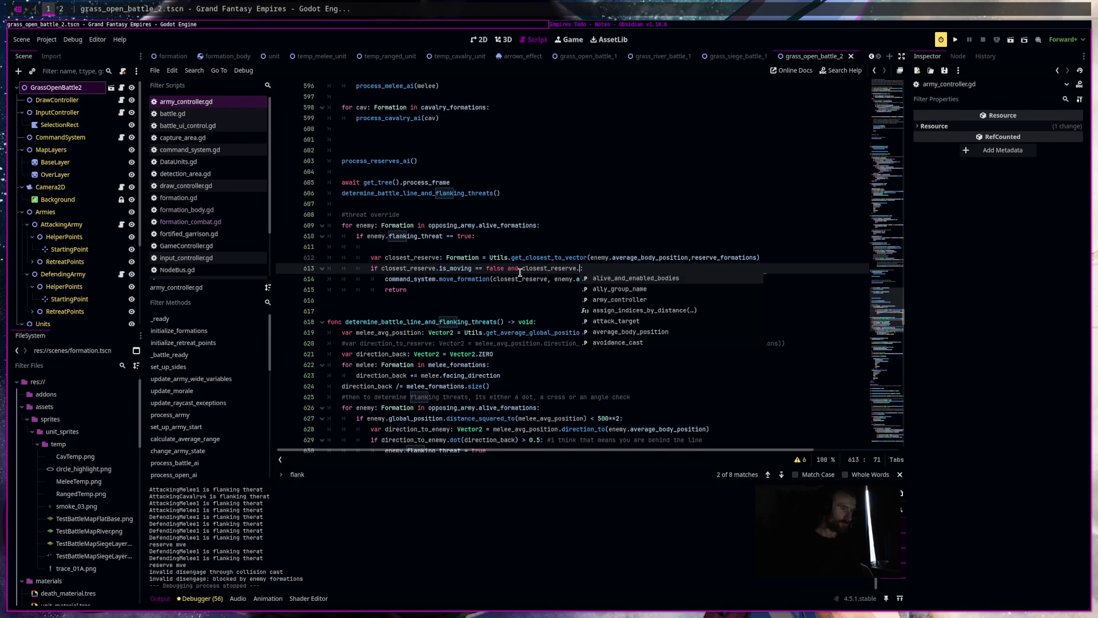
key(BackSpace)
key(BackSpace)
text(is_)
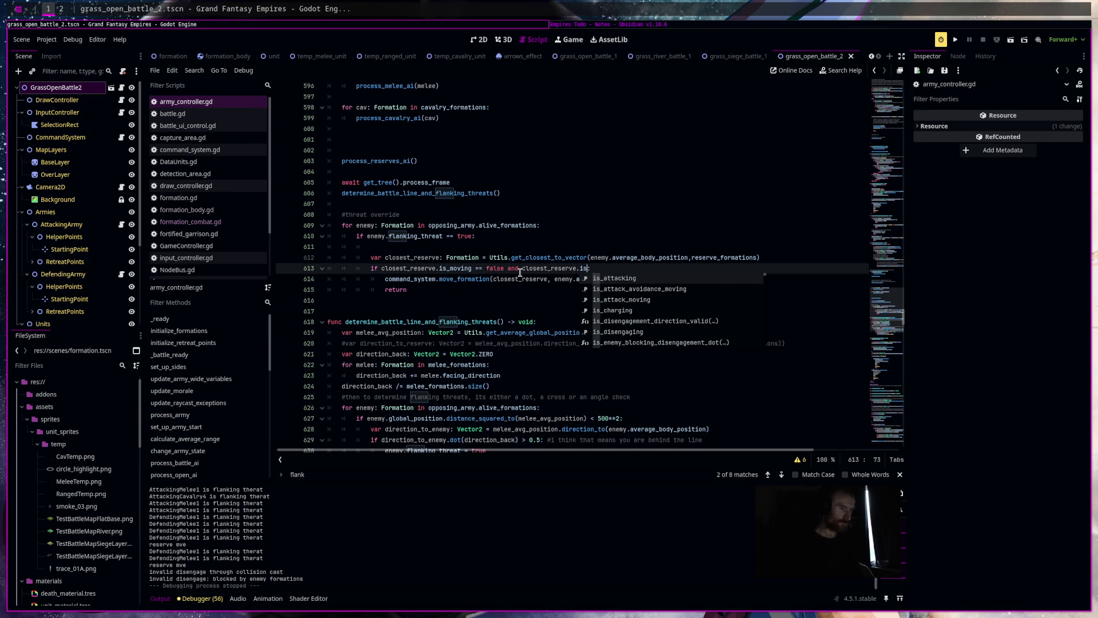
text(engaged ==)
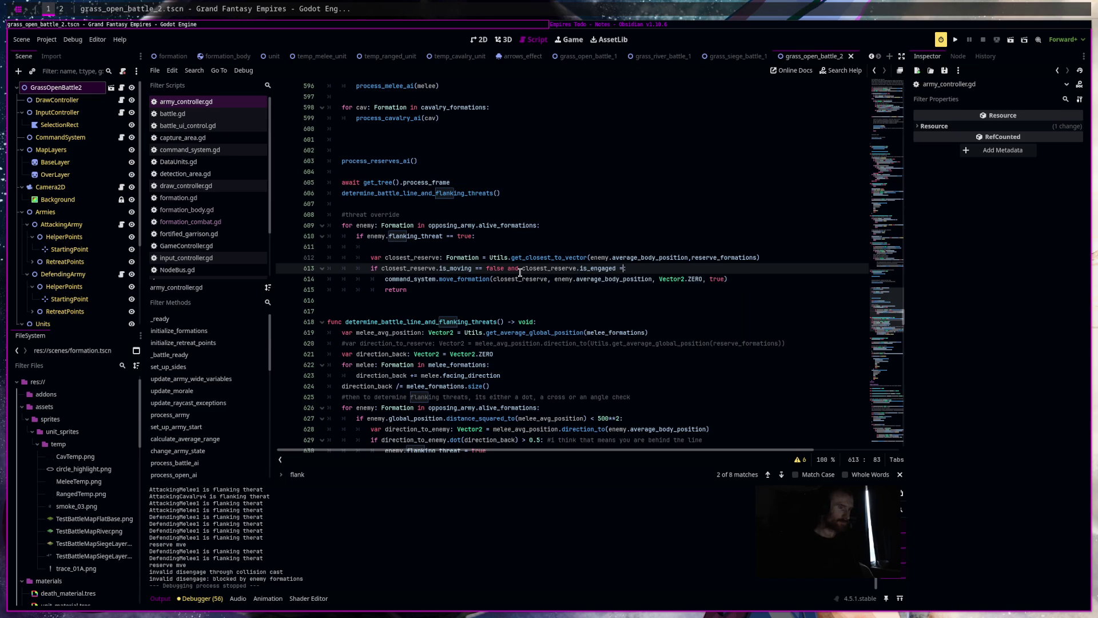
text( false:)
scroll(689, 296, down, 4)
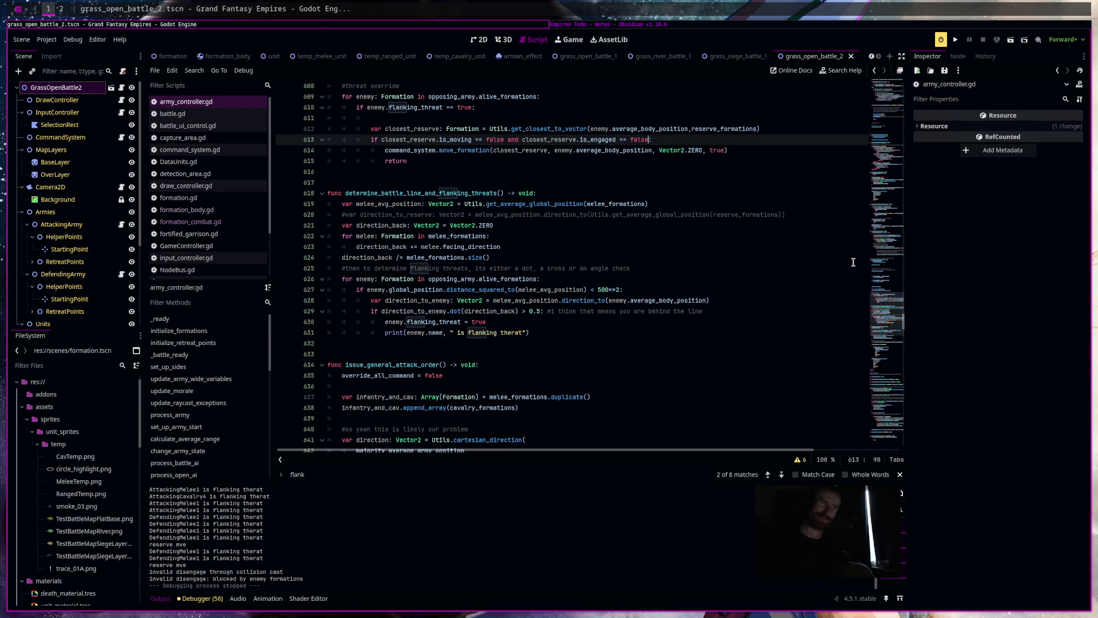
click(628, 334)
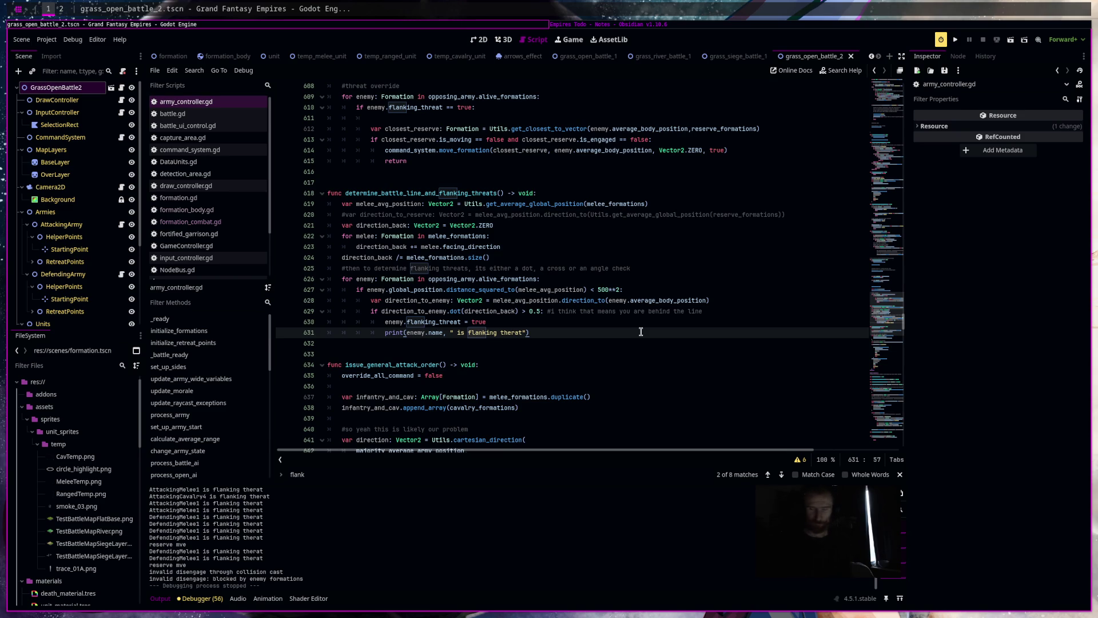
key(super+2)
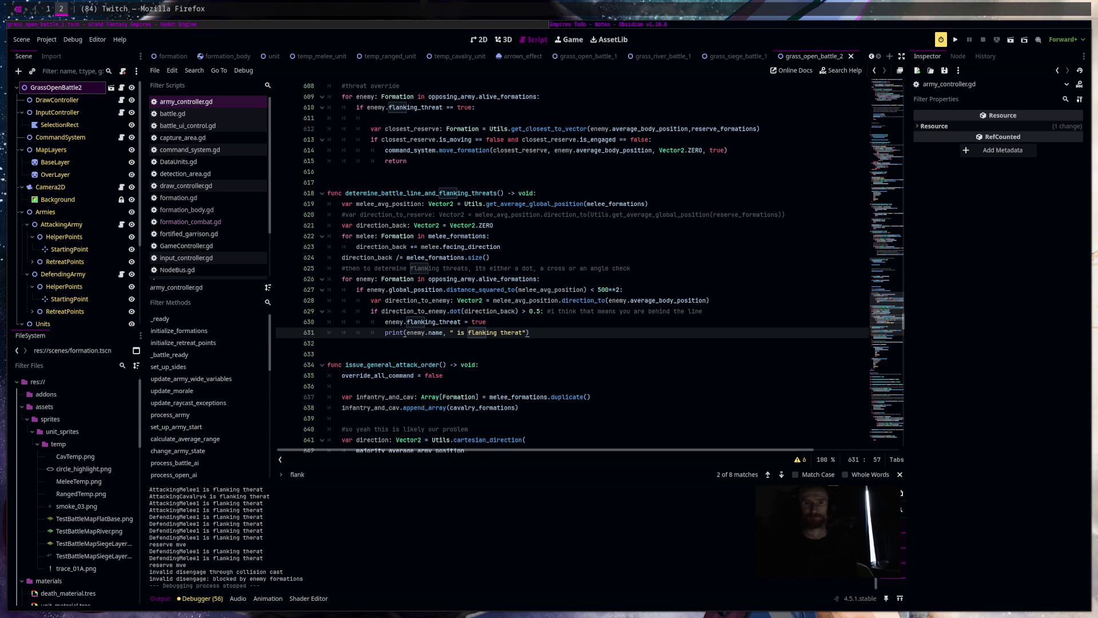
key(super+1)
Open YouTube in a new browser window and go to your own channel page
key(super+b)
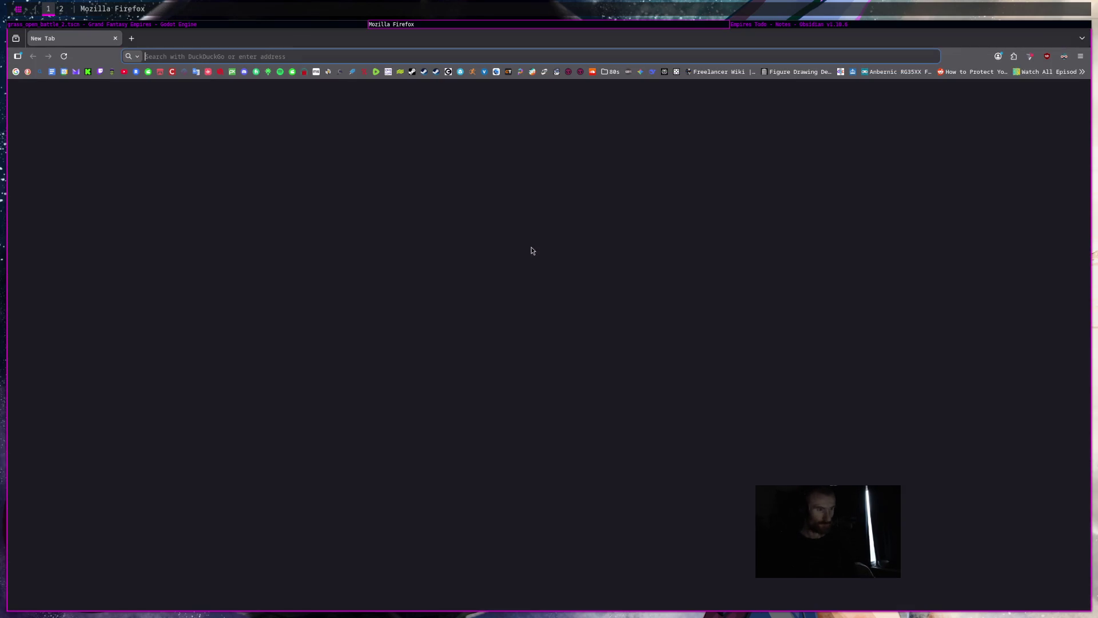
click(122, 73)
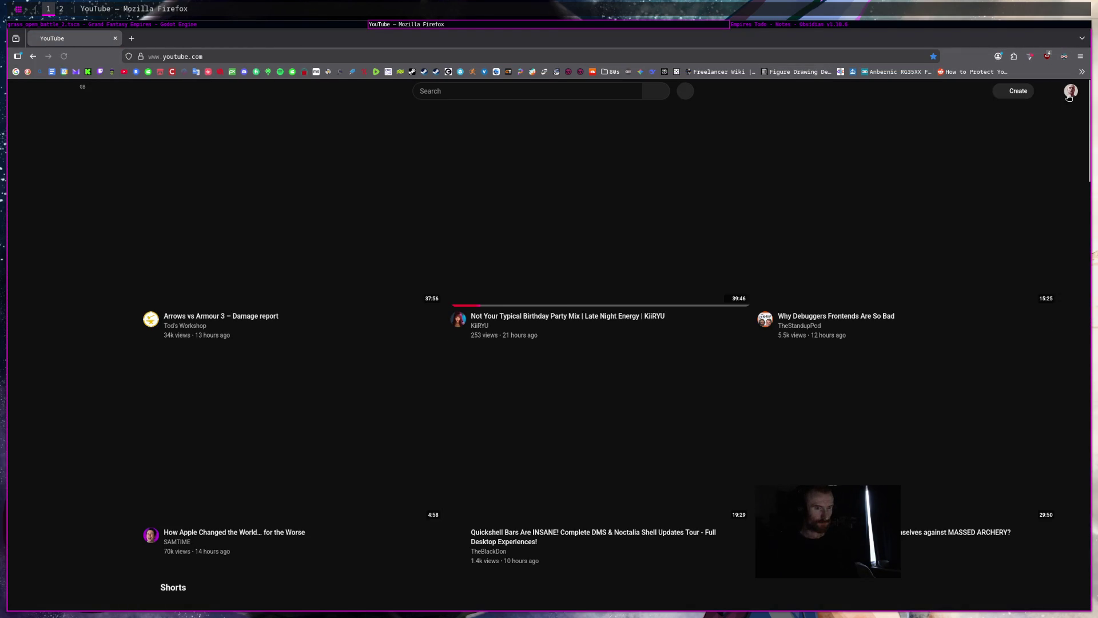
click(1071, 94)
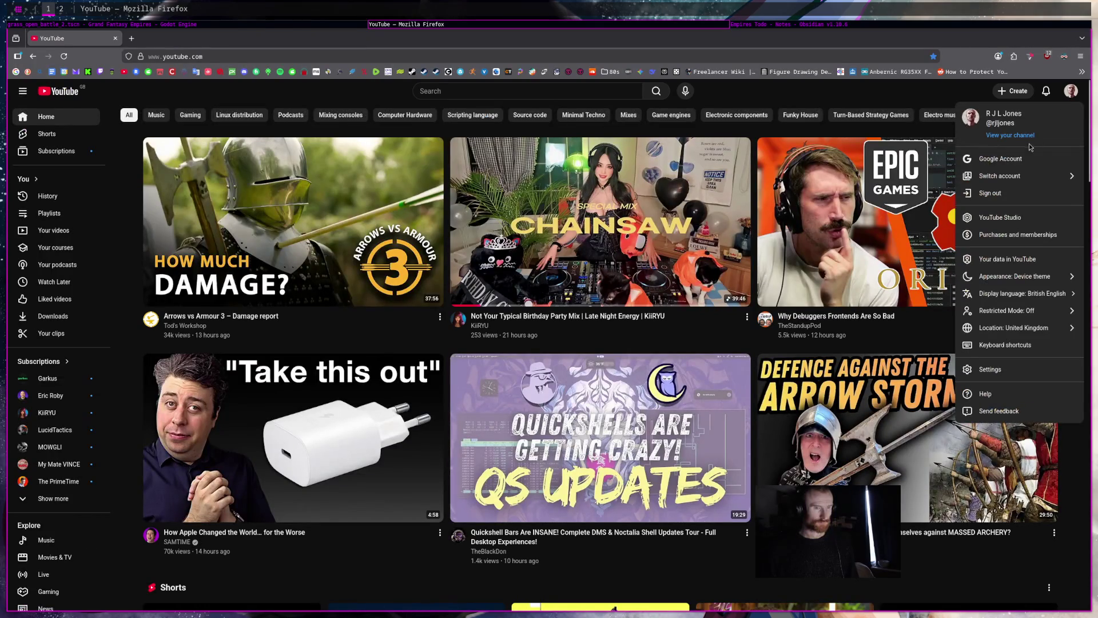
click(1025, 136)
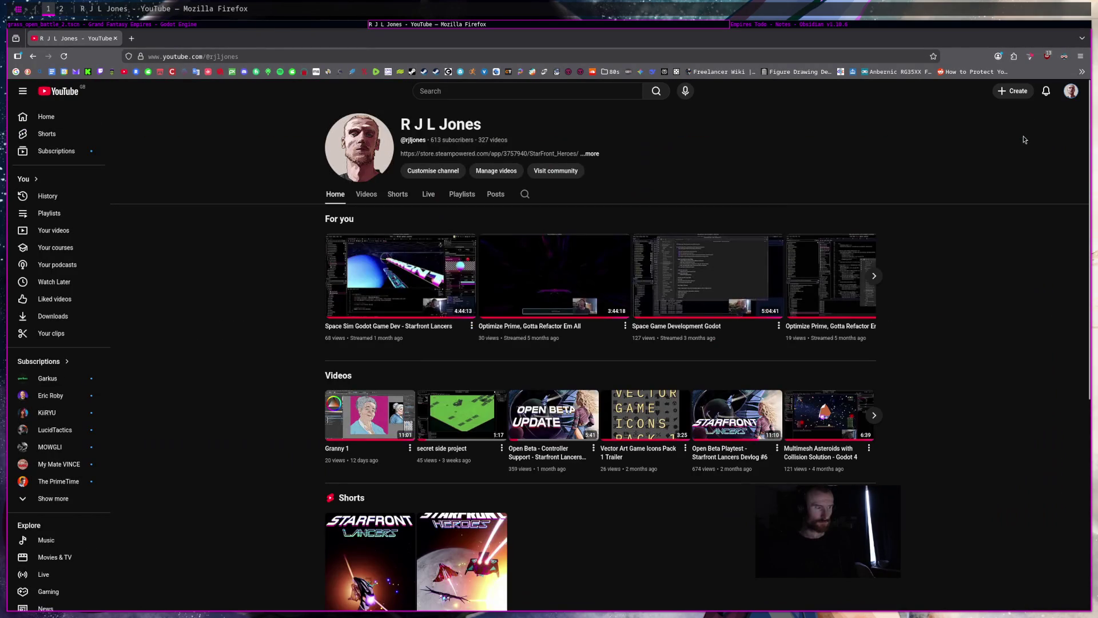
Play 'Grand Fantasy Empires Gameplay Progress - Devlog 7' from the channel's Videos list
click(367, 196)
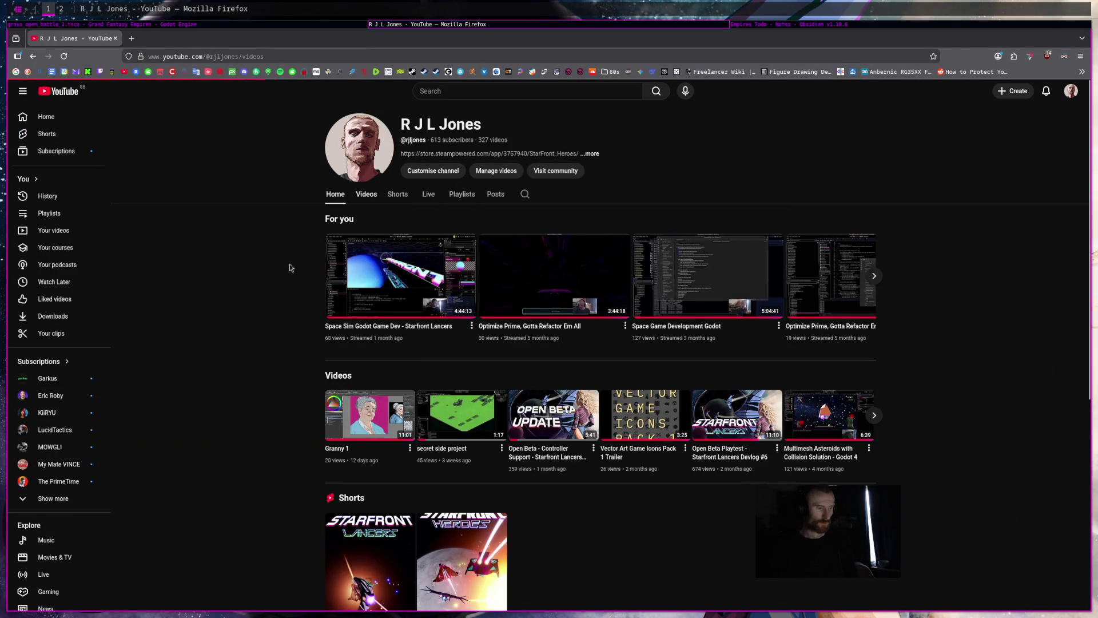
scroll(309, 439, down, 5)
scroll(309, 439, down, 4)
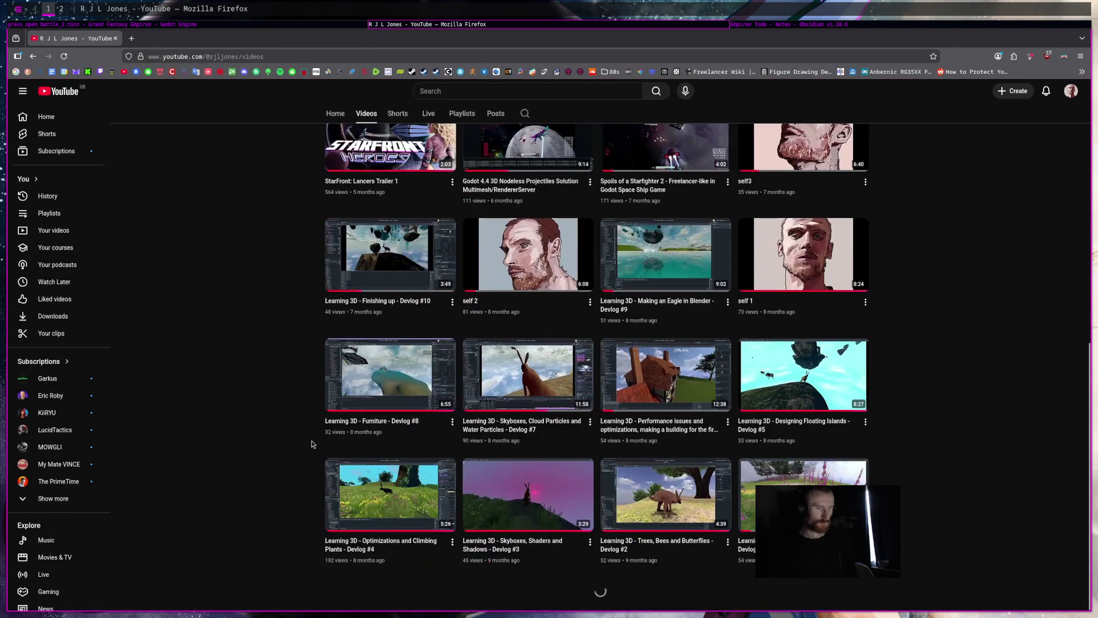
scroll(308, 443, down, 10)
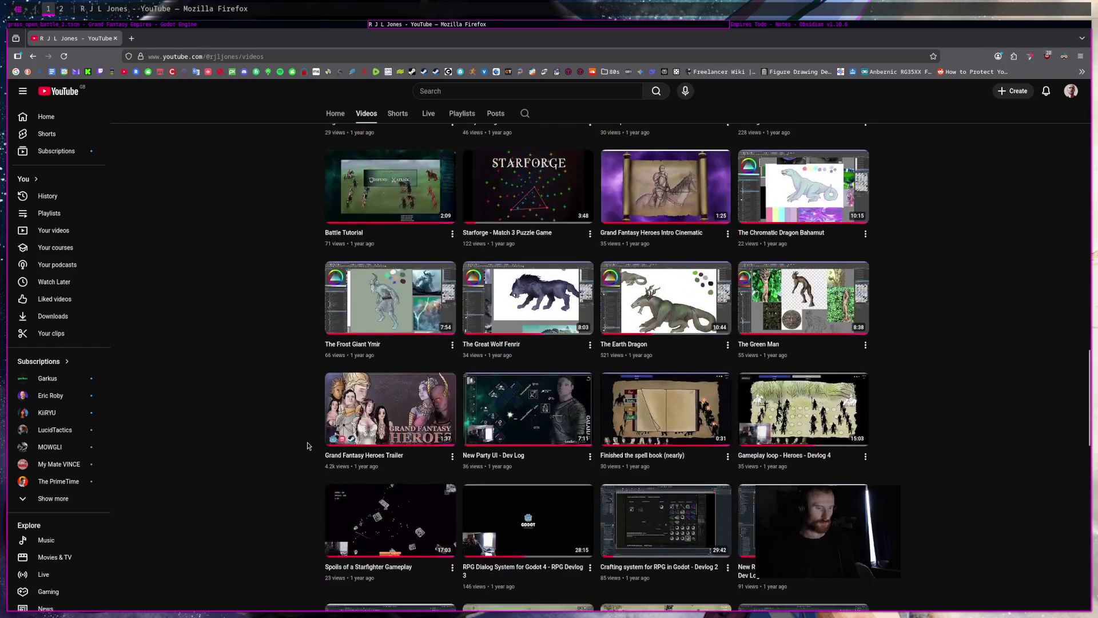
scroll(308, 446, down, 8)
click(541, 206)
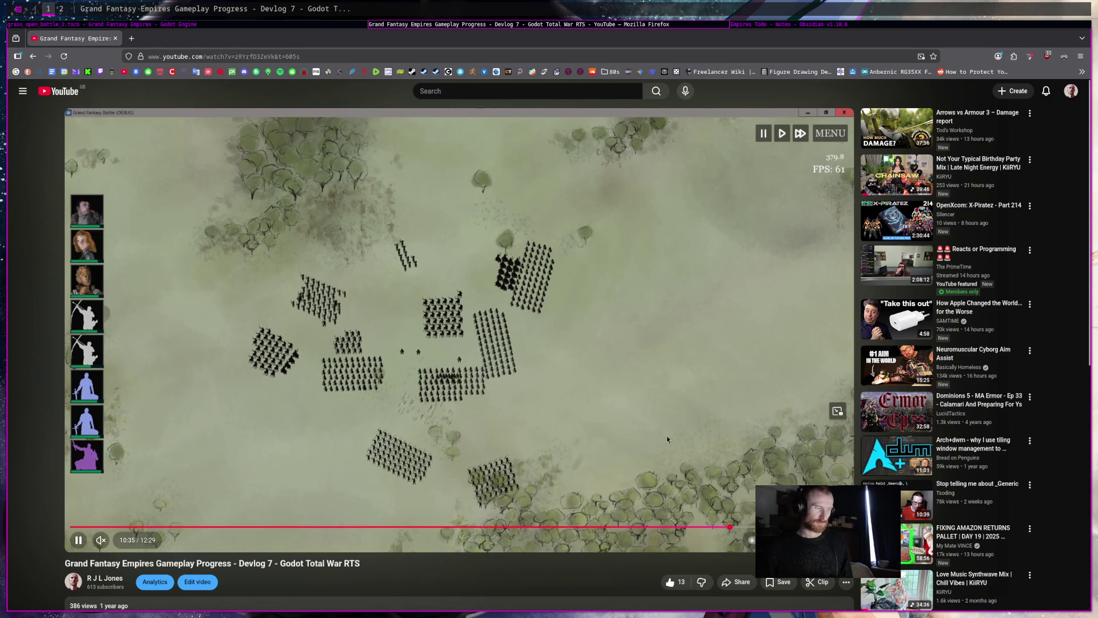
Rewatch the devlog battle footage from 4:25 to around 5:36, then close the browser window
click(346, 526)
key(space)
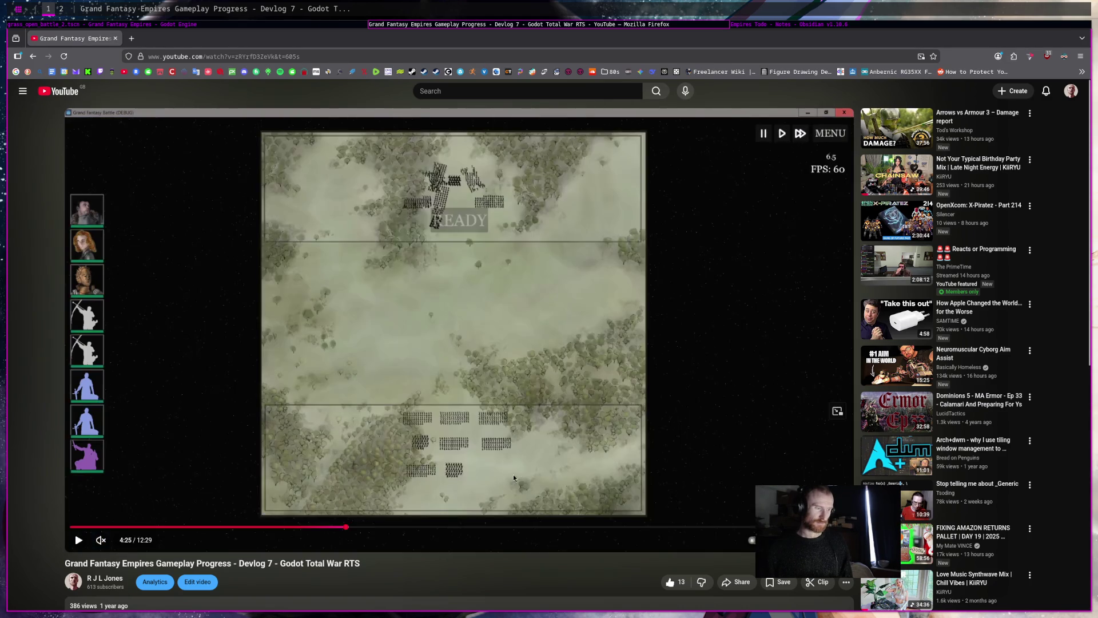
click(562, 447)
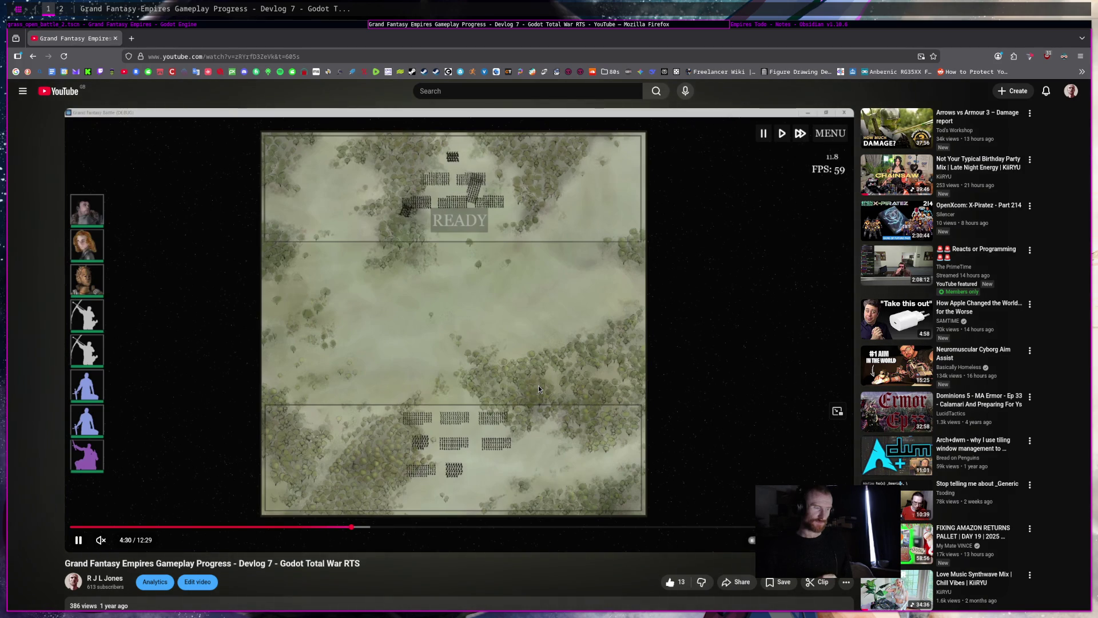
click(420, 527)
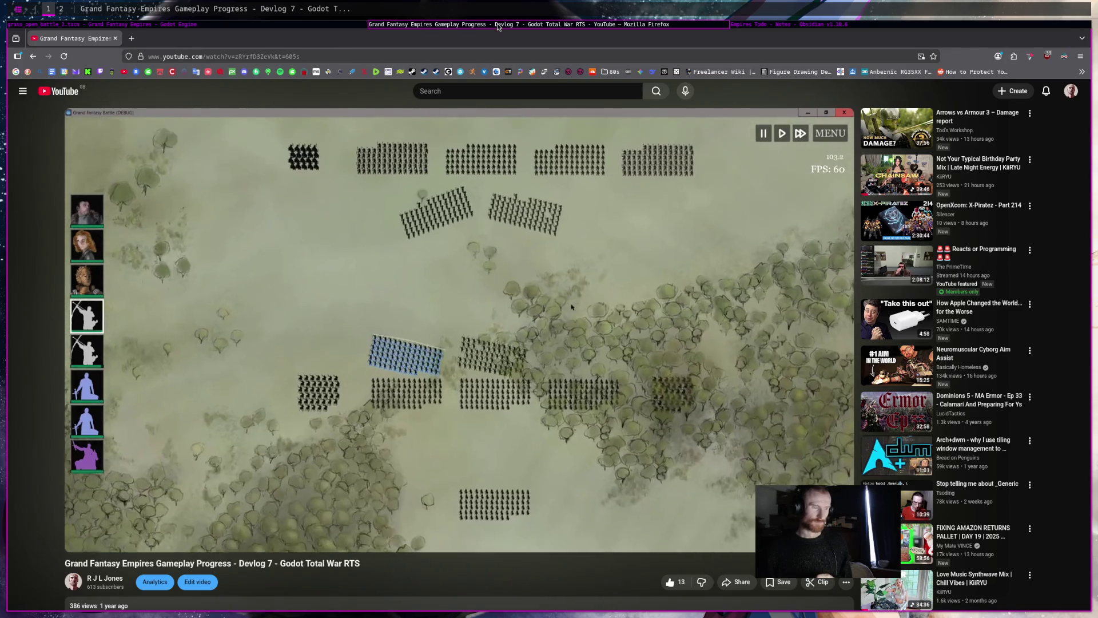
key(ctrl+w)
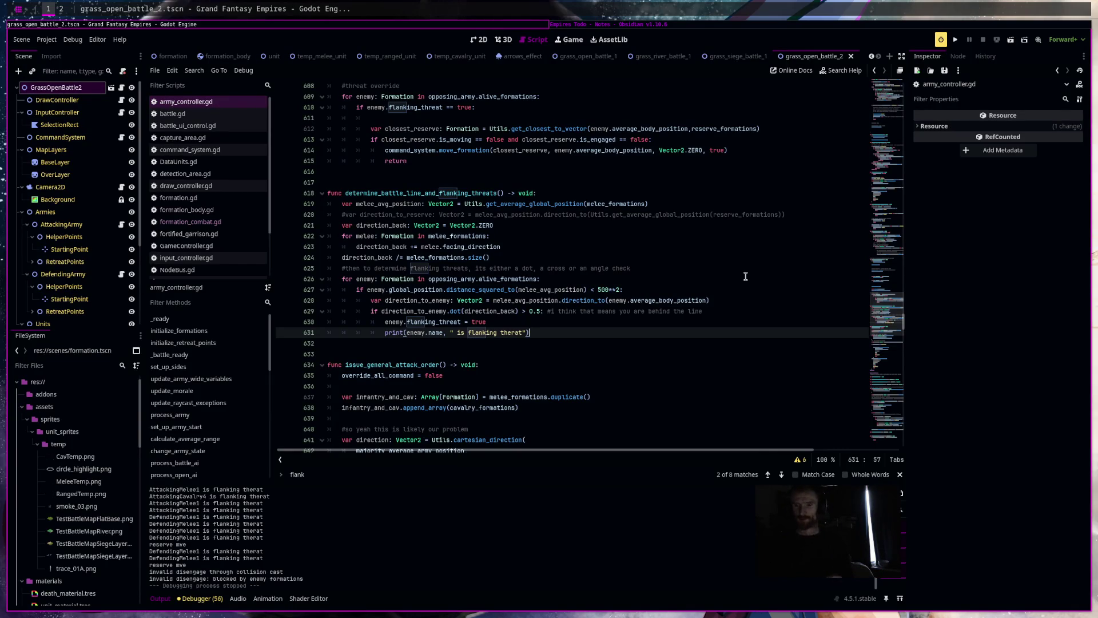
Change the flanking dot threshold on line 629 from 0.5 to 0.75
click(648, 340)
click(654, 331)
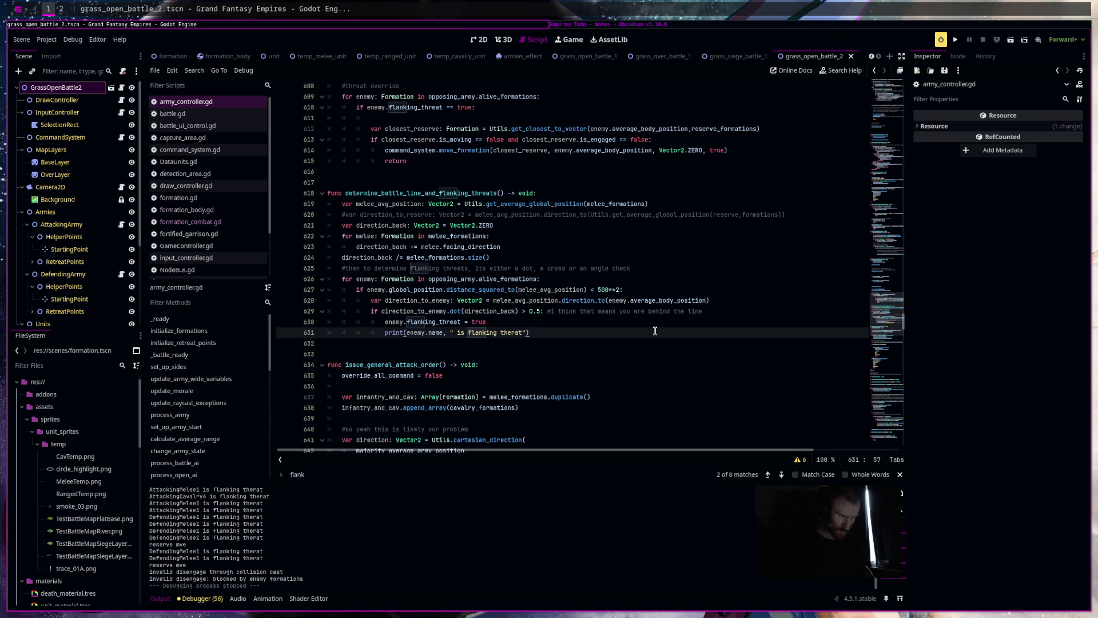
click(538, 311)
text(7)
key(Right)
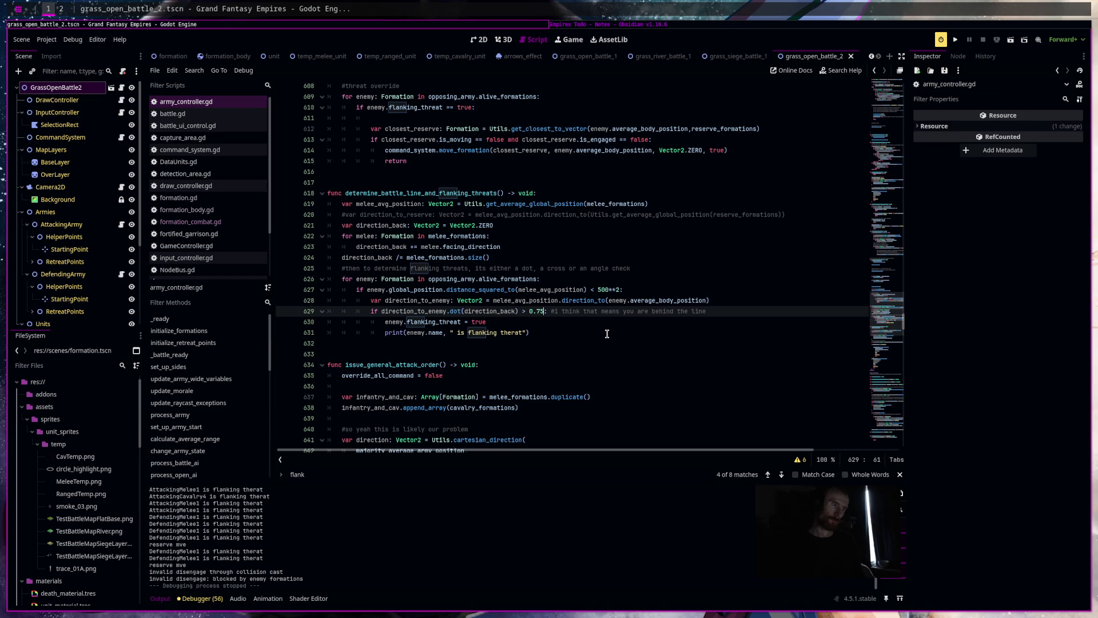
Prefix the line 627 condition with enemy.formation_unit_type == "CAVALRY" and, then save
click(364, 291)
text(a)
key(BackSpace)
text(enemy)
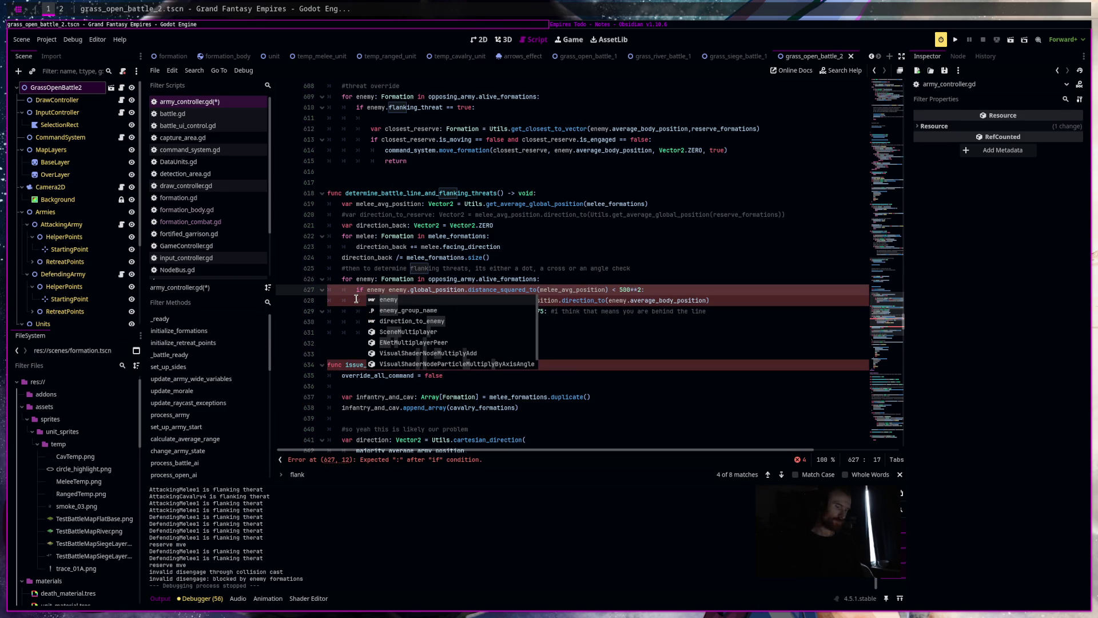
text(.formation+_)
key(BackSpace)
text(unit_type =)
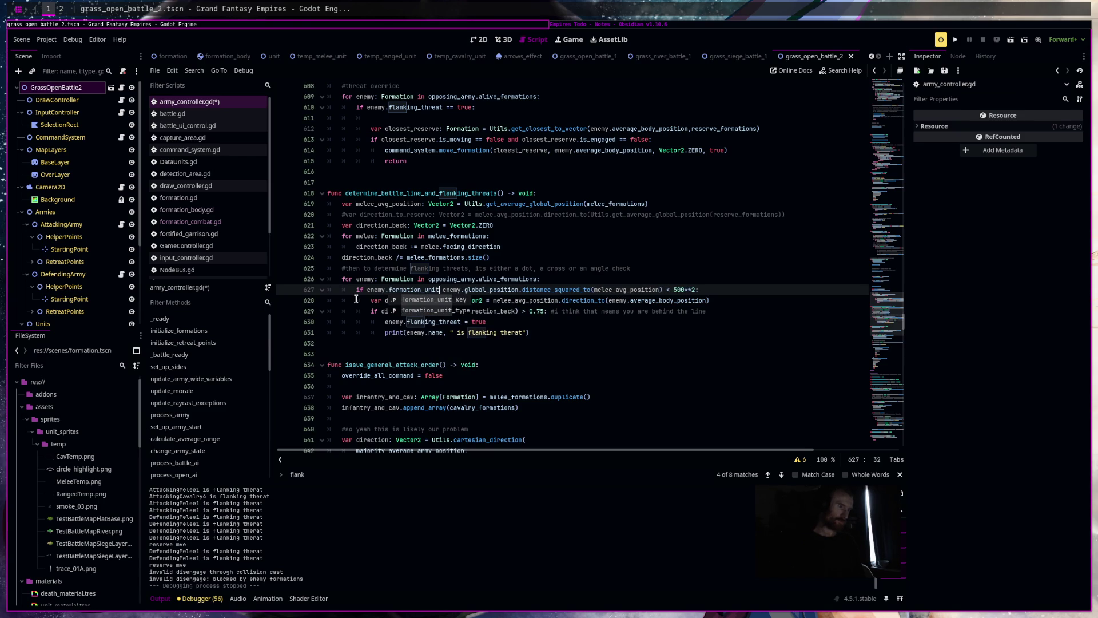
text(= "CA)
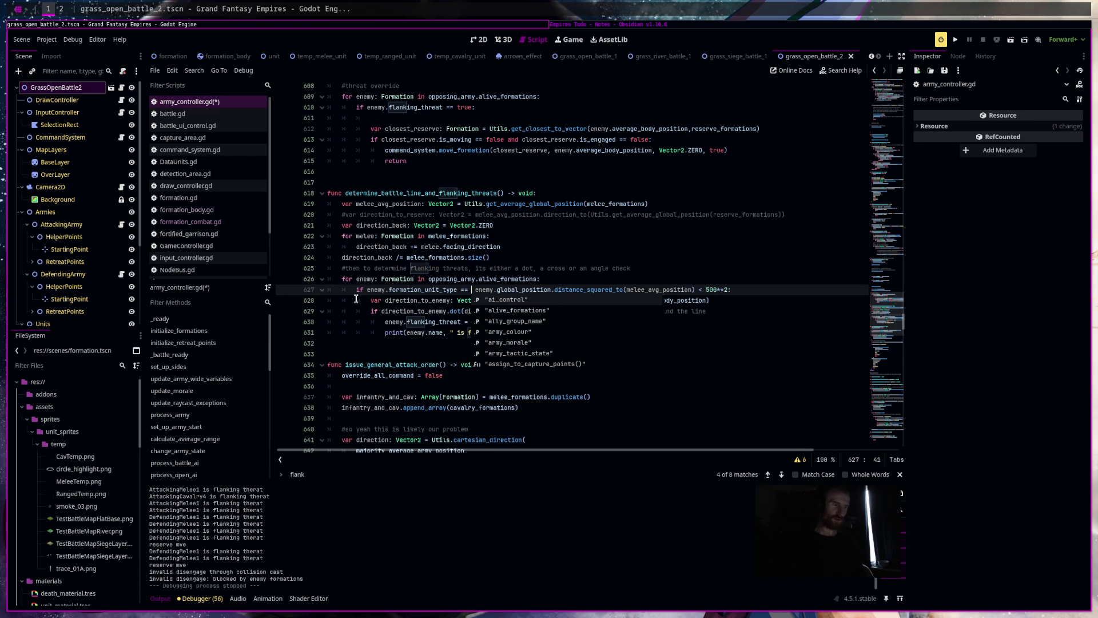
text(VALRY" and)
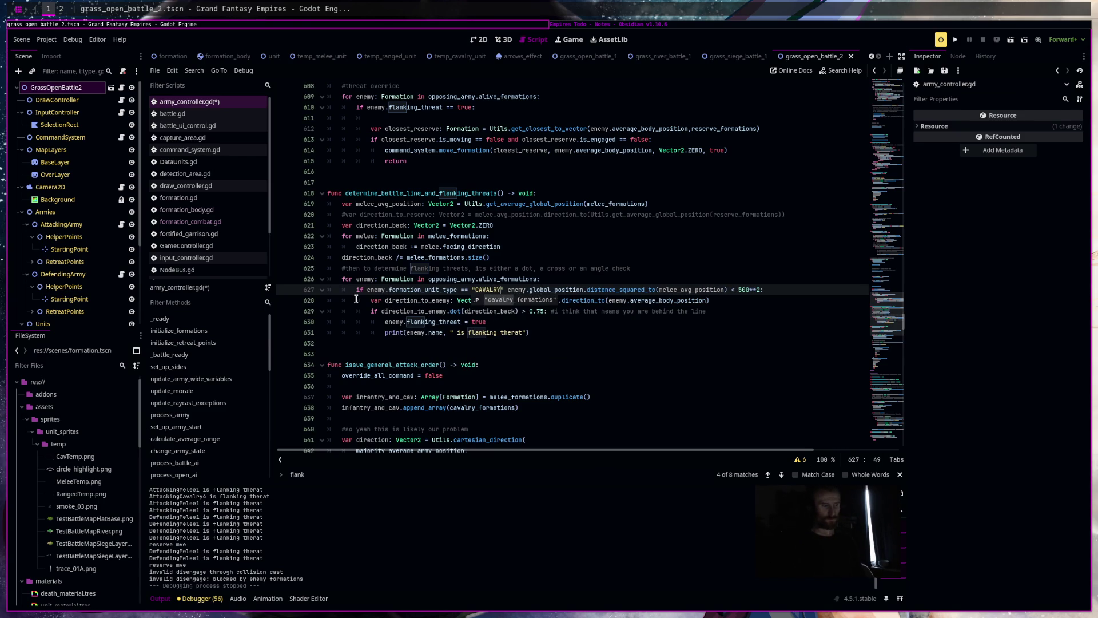
click(469, 333)
key(ctrl+s)
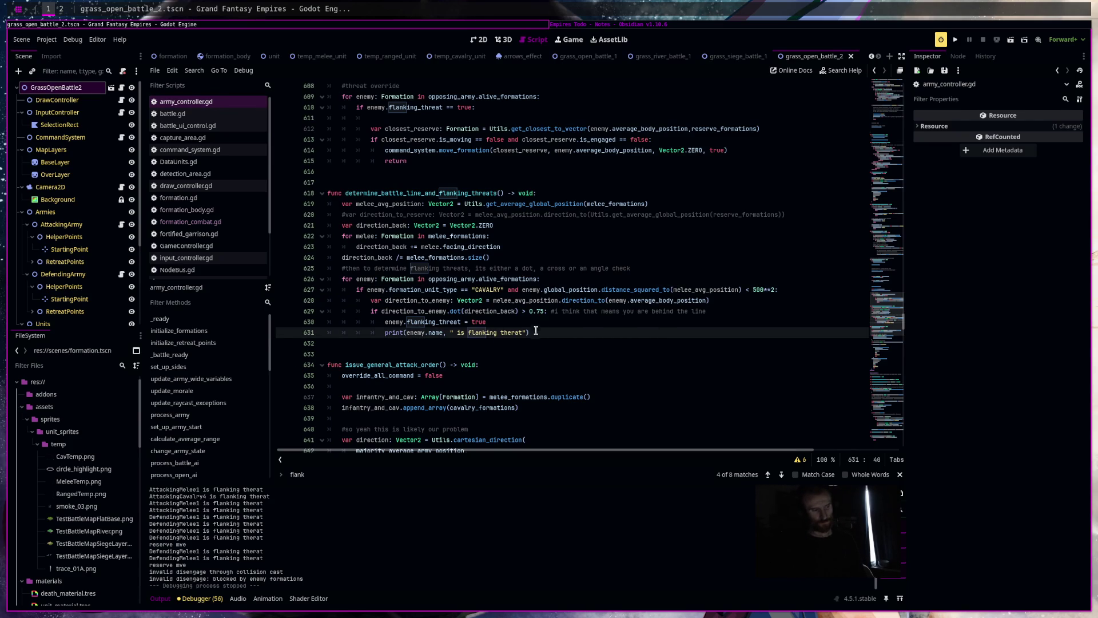
Set the threshold to 0.6 and run the current battle scene
click(541, 311)
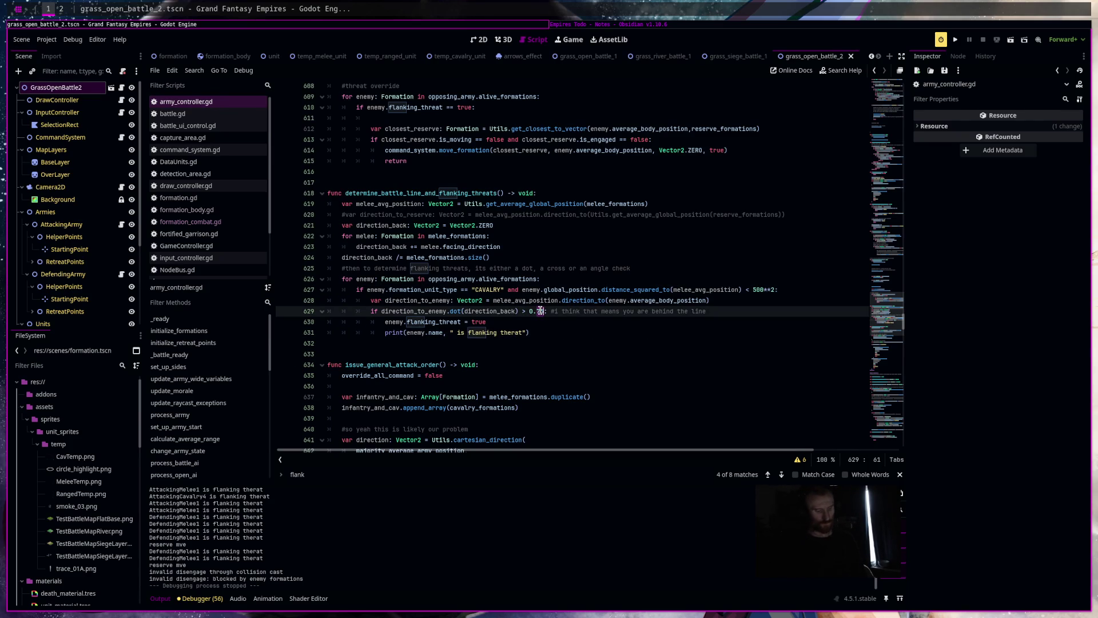
key(BackSpace)
key(BackSpace)
text(6)
key(Down)
key(Down)
key(Down)
click(1009, 43)
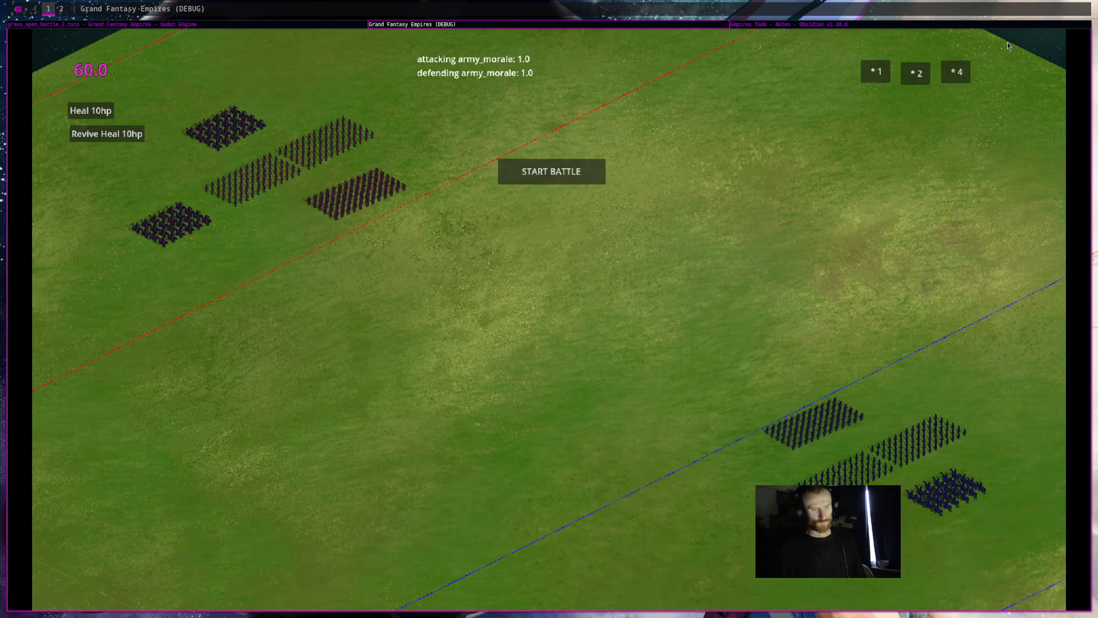
Start the battle, zoom the camera, and stop with F8 once AttackingCavalry4 flanking messages appear
click(589, 180)
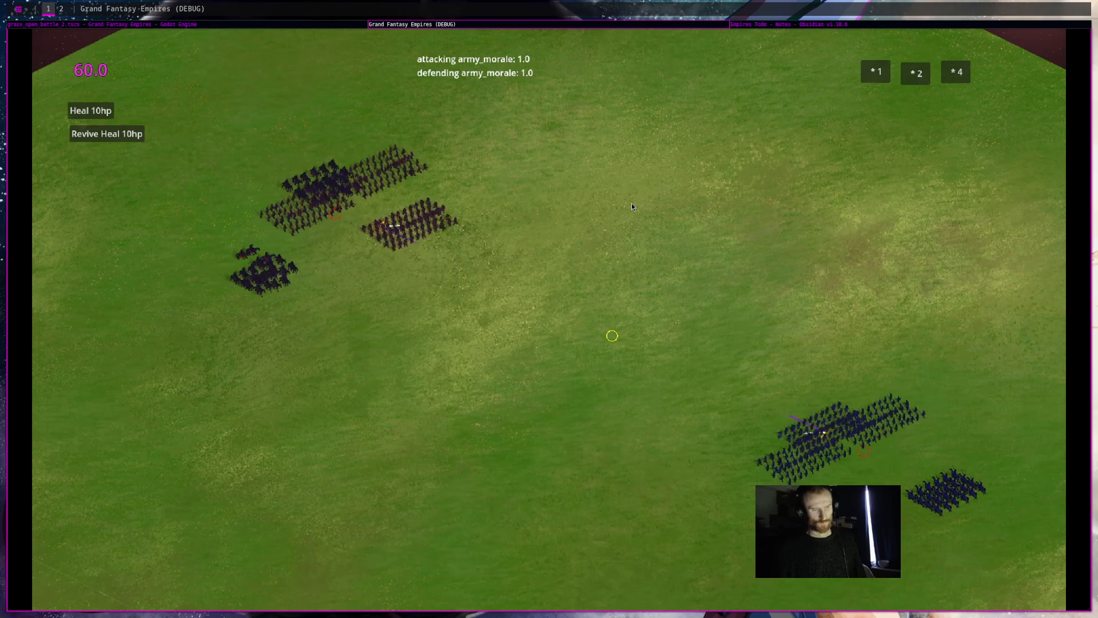
scroll(722, 468, down, 5)
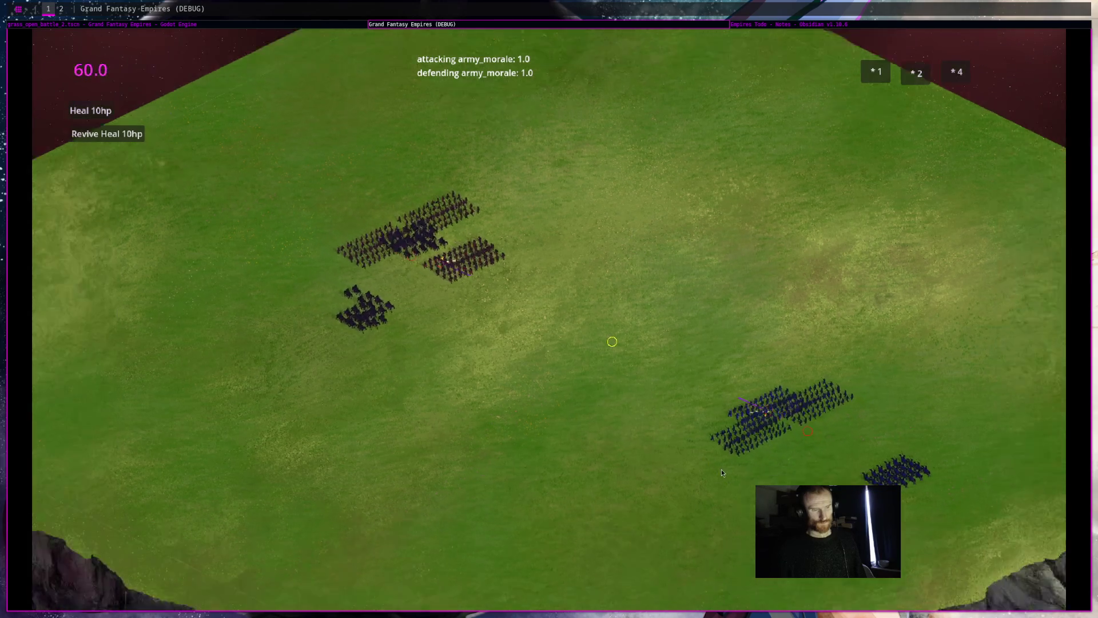
scroll(657, 424, up, 4)
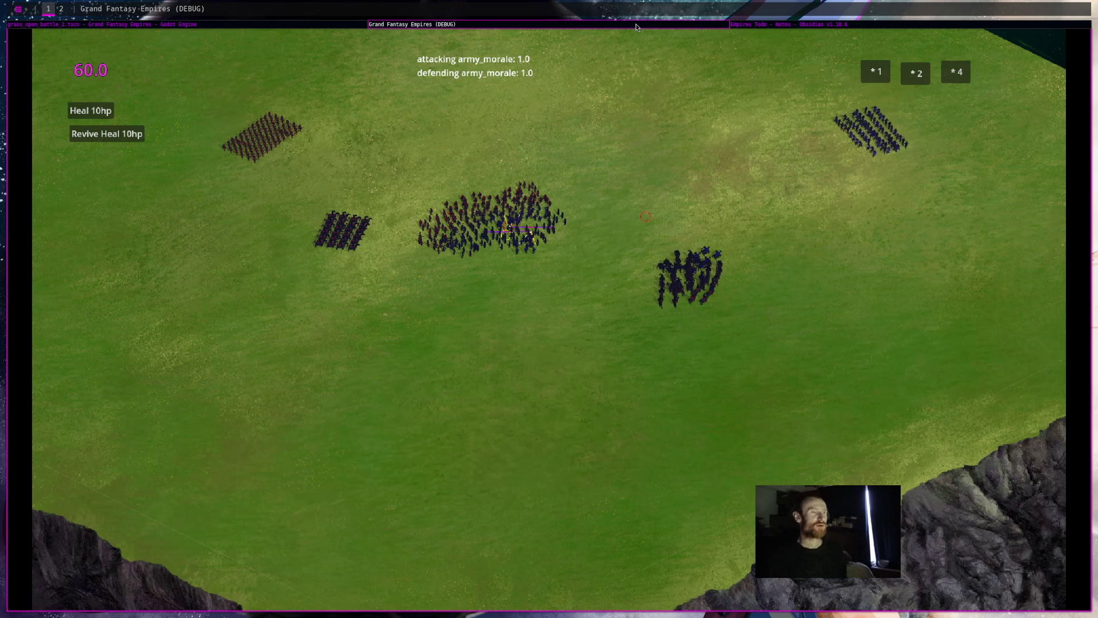
key(F8)
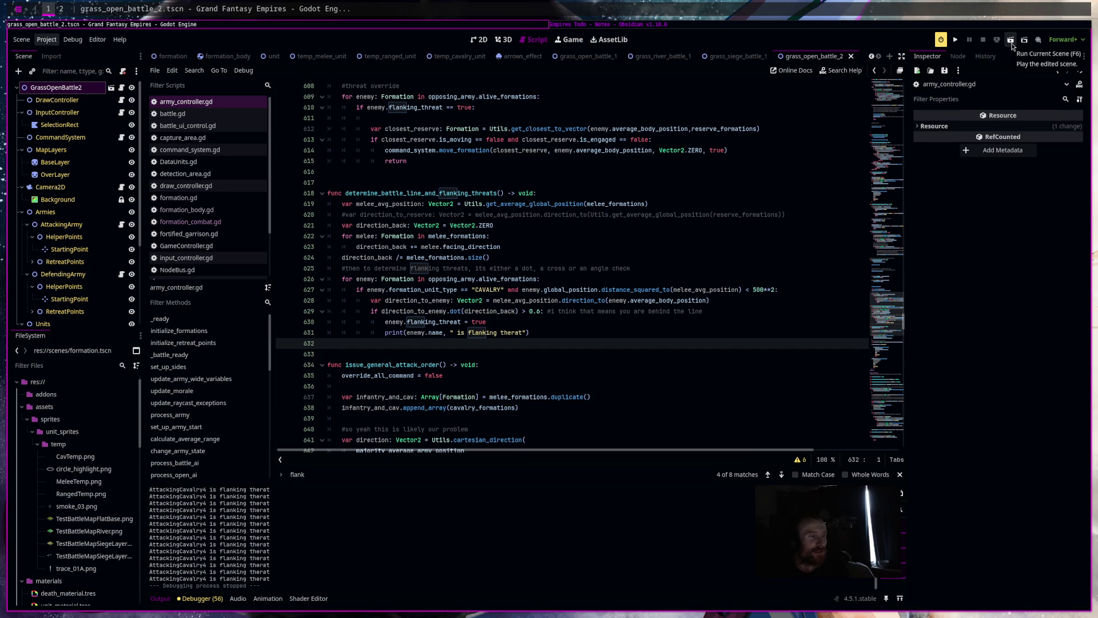
Run the grass_open_battle_1 scene, frame both armies, and start the battle
click(583, 57)
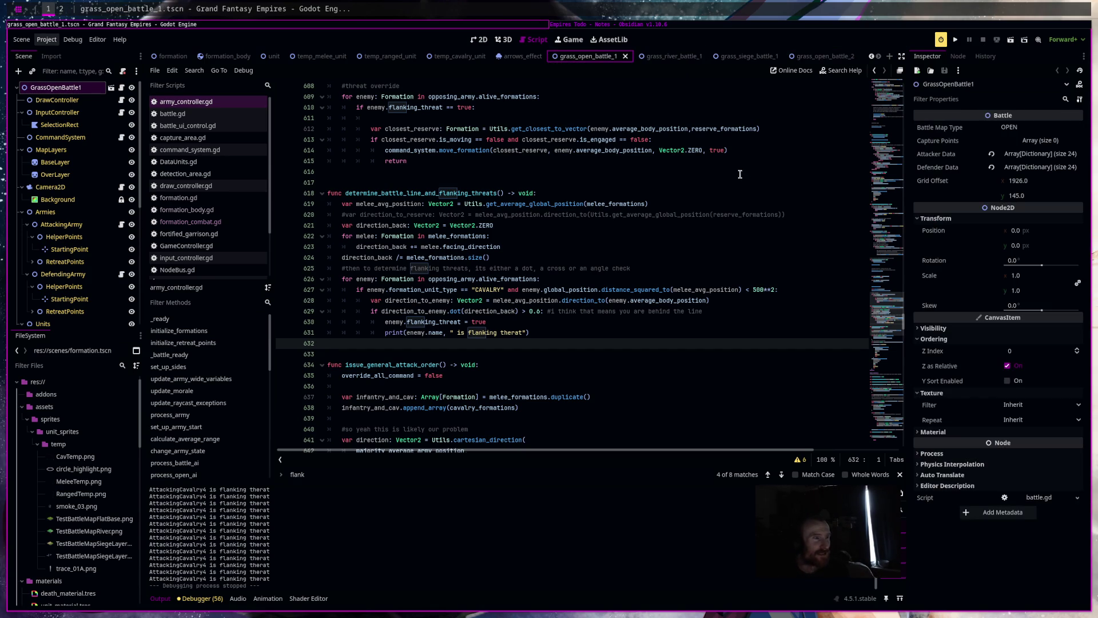
click(1014, 45)
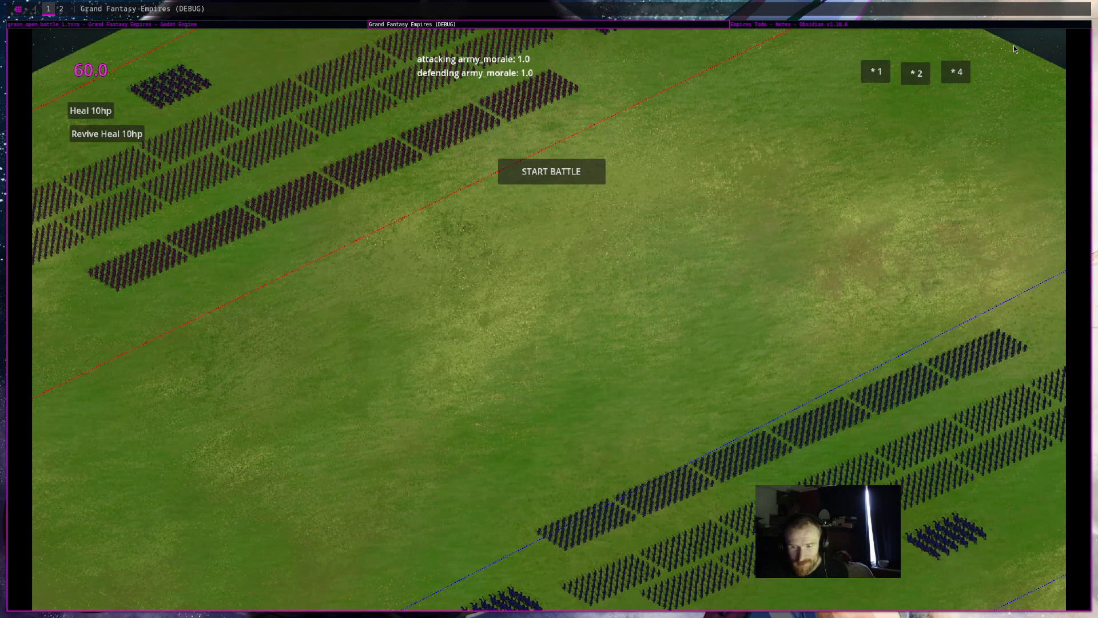
mouse_move(584, 300)
mouse_down()
mouse_move(595, 231)
mouse_move(635, 301)
mouse_up()
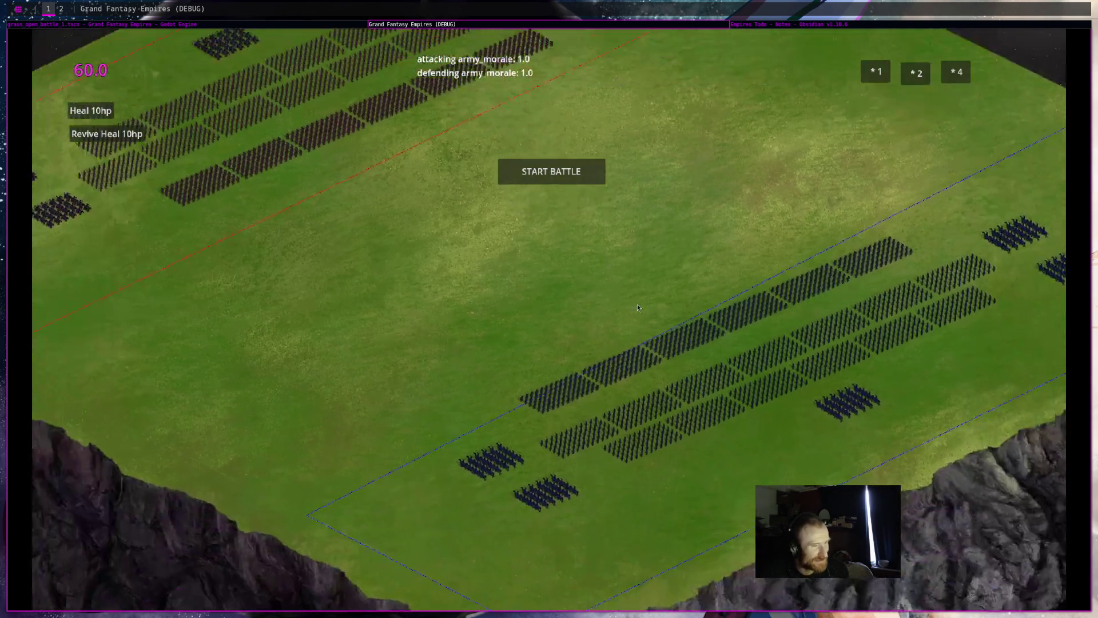
scroll(635, 300, down, 3)
click(535, 174)
drag(639, 249, 656, 269)
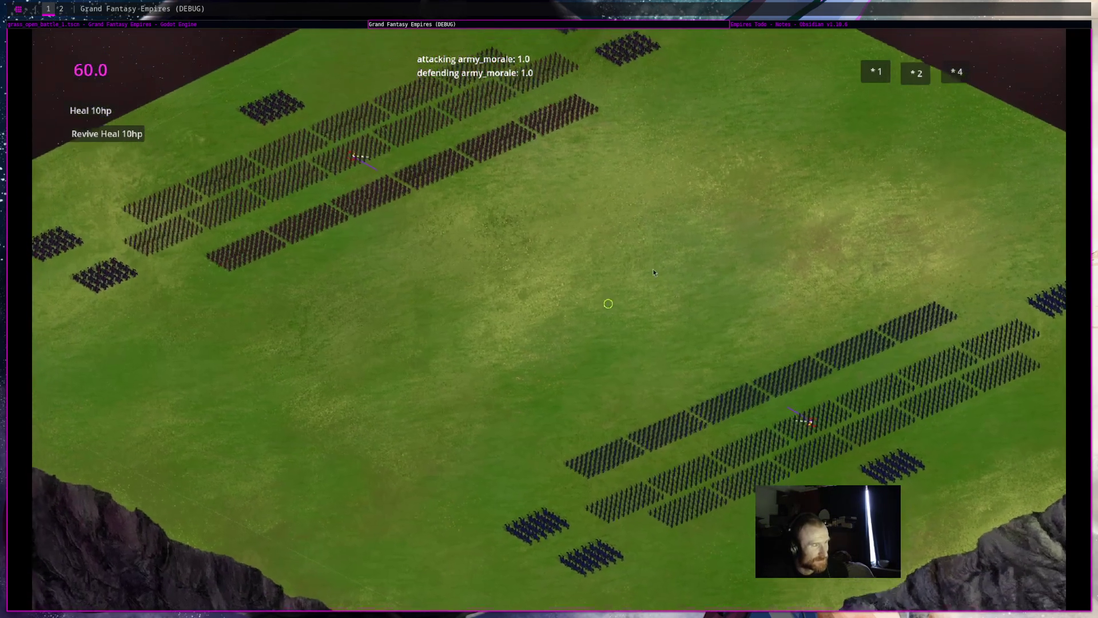
Zoom the camera out and in while the armies clash, attacking morale falling to 0.77
scroll(650, 269, down, 3)
scroll(651, 269, up, 2)
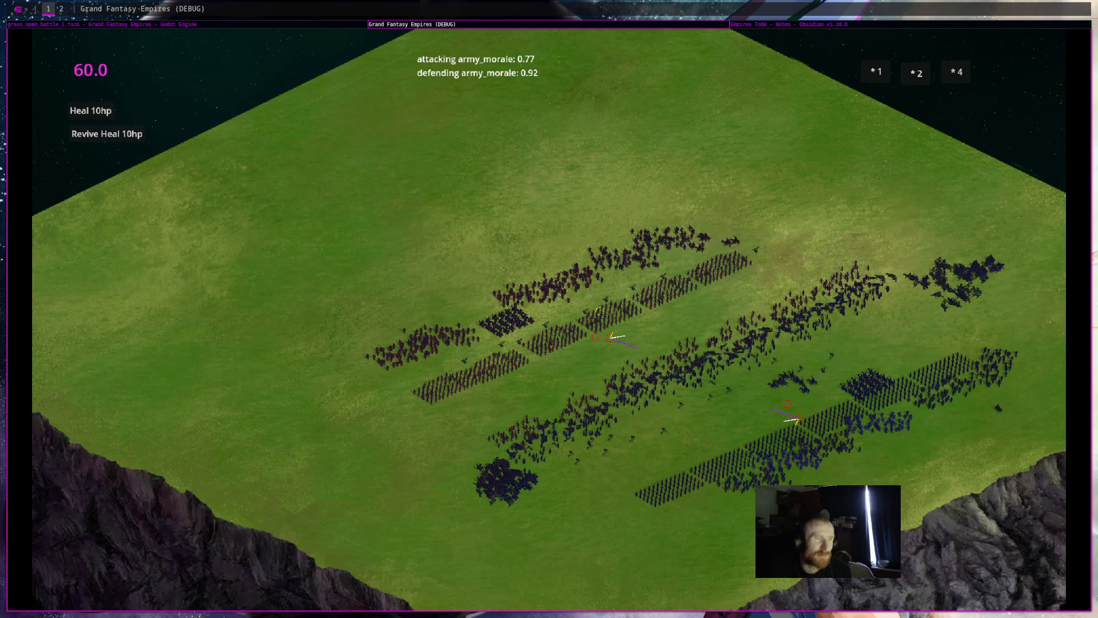
Box-select the upper-right blue cluster, check a blue group's debug stats, then clear the selection
drag(890, 313, 997, 229)
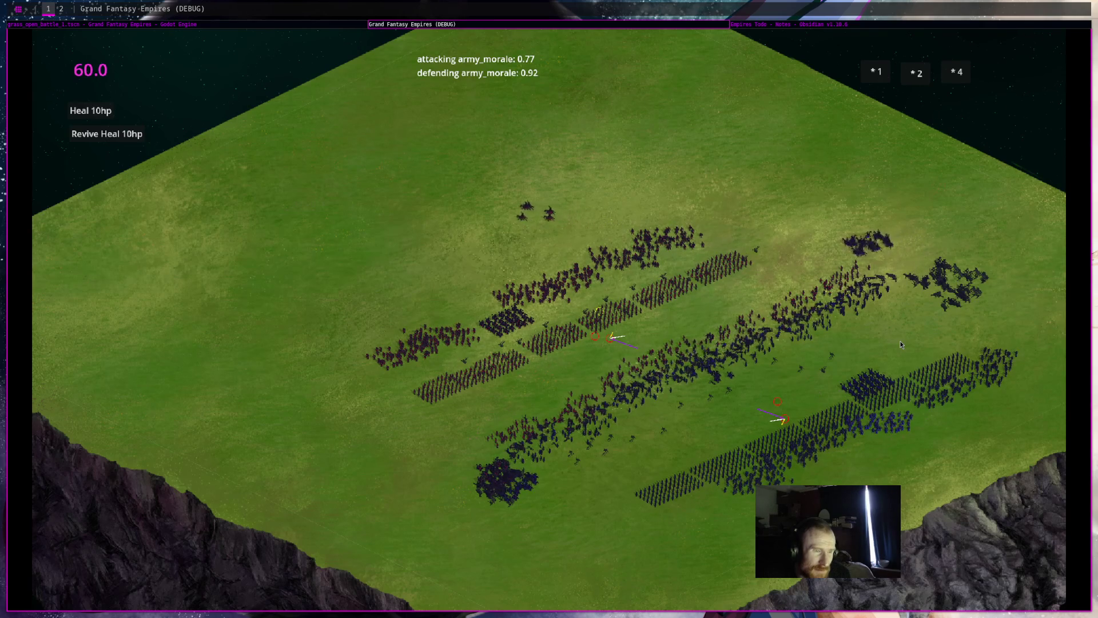
click(881, 256)
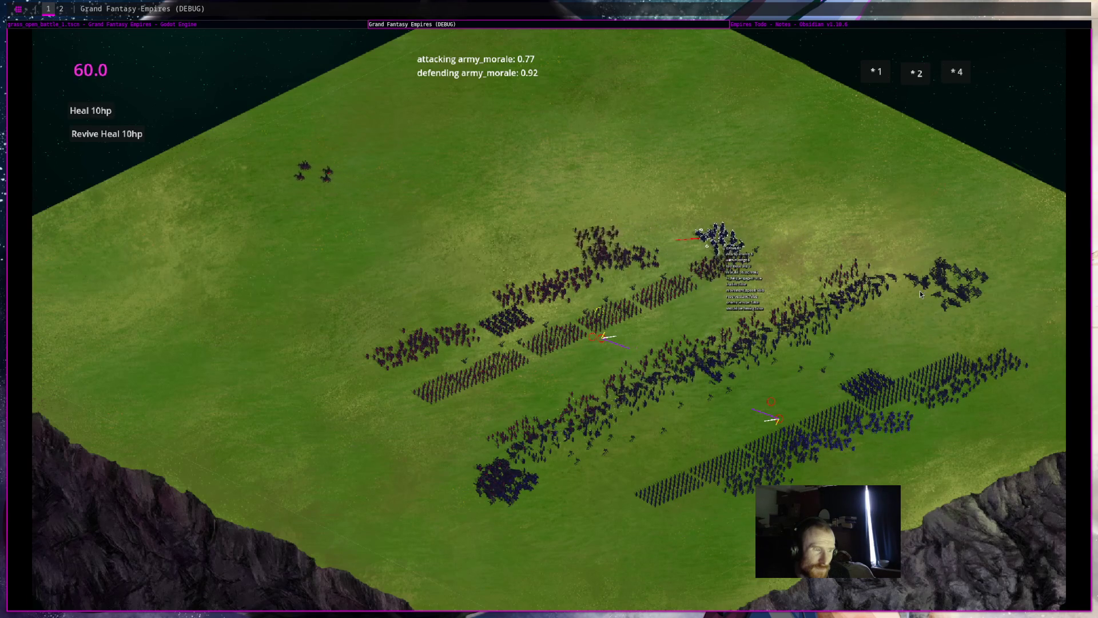
click(895, 315)
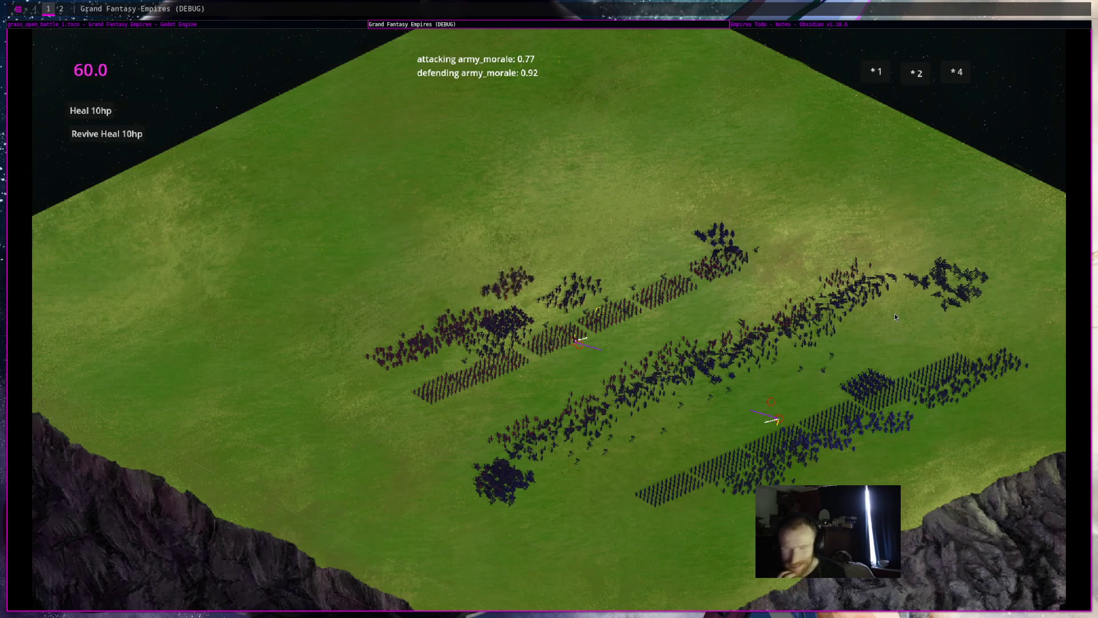
scroll(895, 311, down, 3)
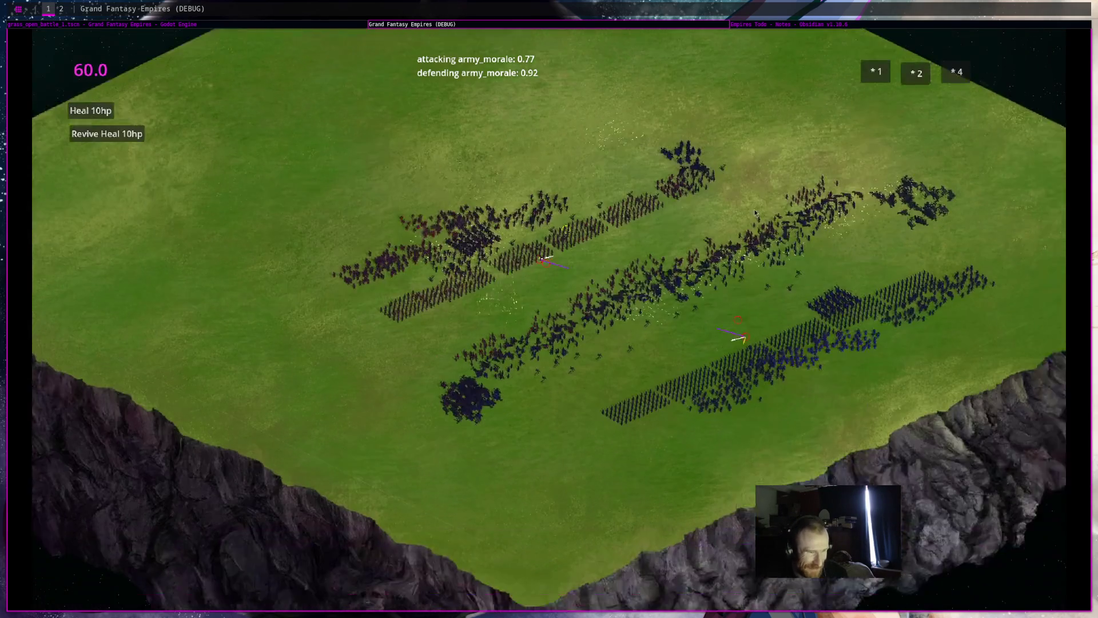
scroll(571, 223, up, 3)
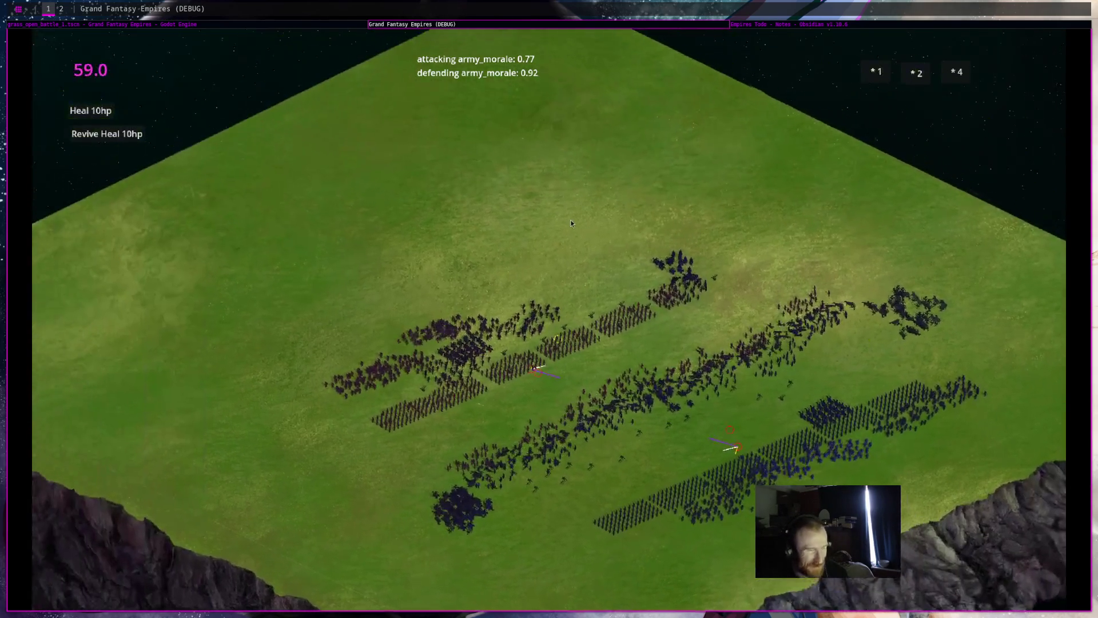
scroll(571, 223, down, 3)
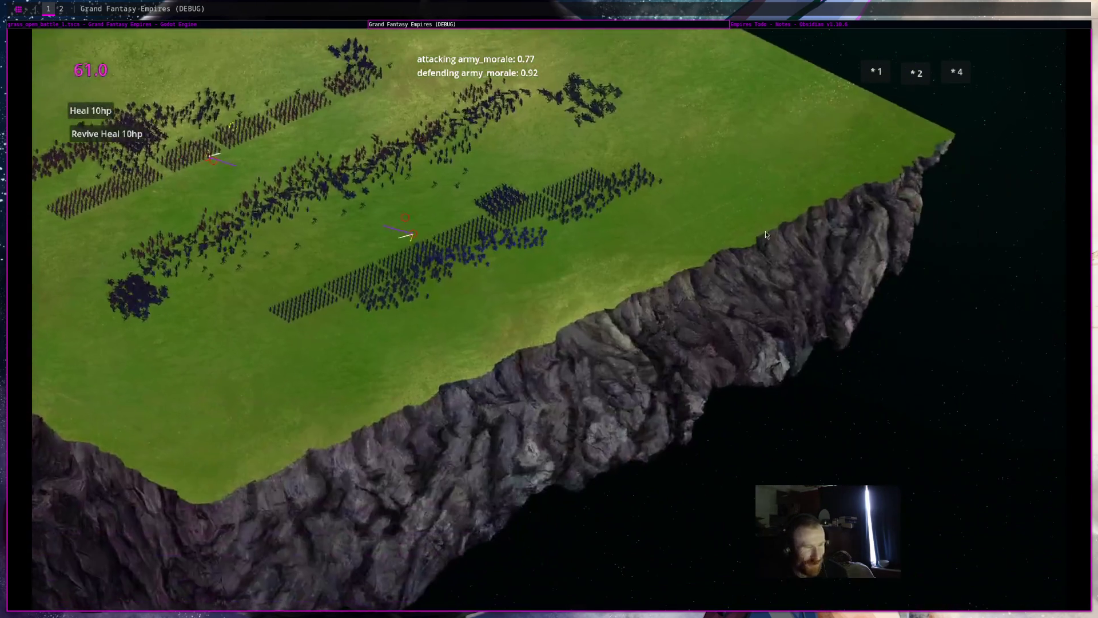
scroll(630, 246, up, 3)
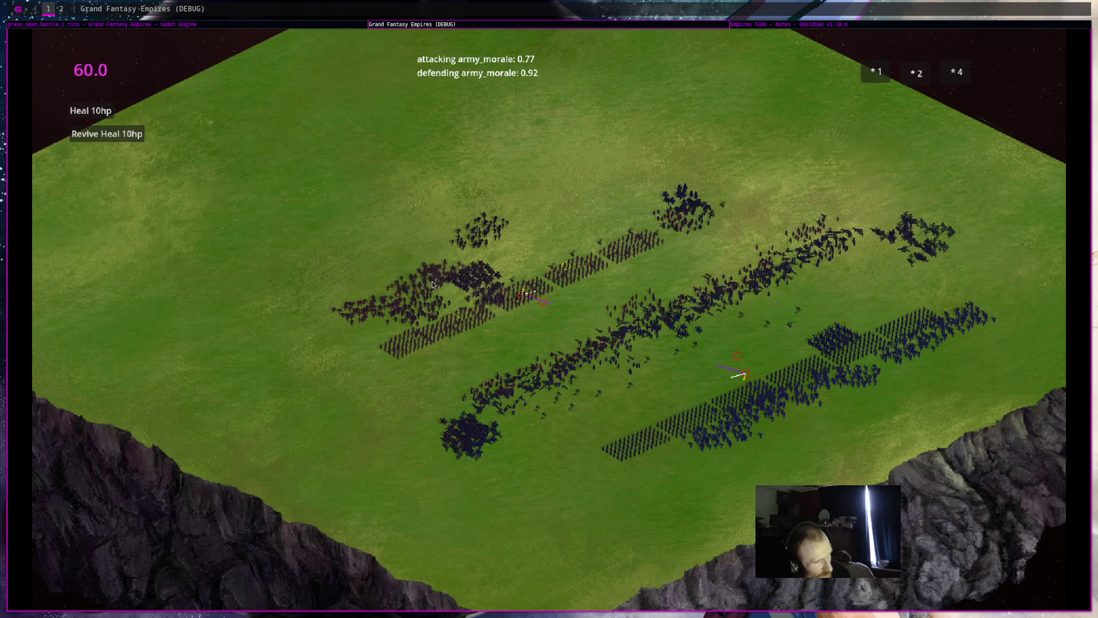
click(450, 262)
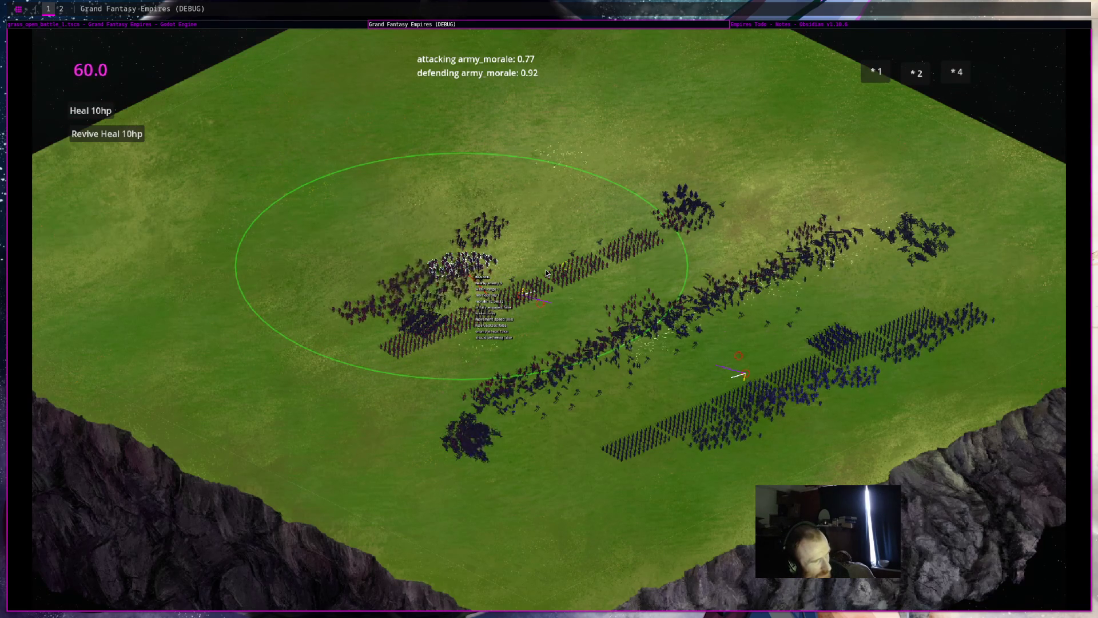
scroll(476, 261, up, 3)
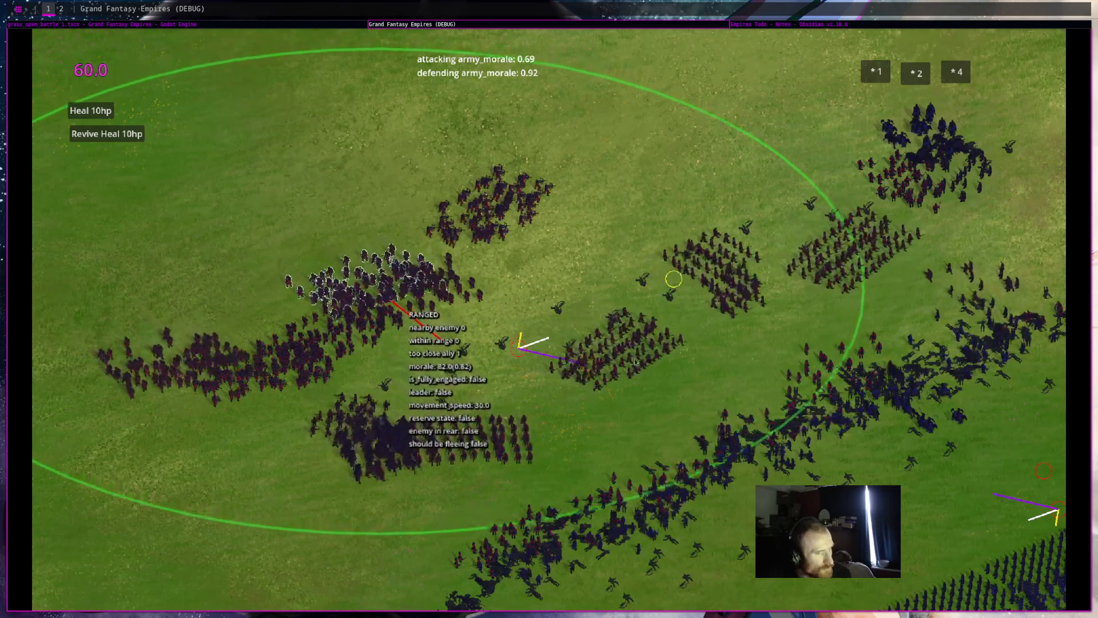
click(711, 370)
scroll(711, 370, down, 2)
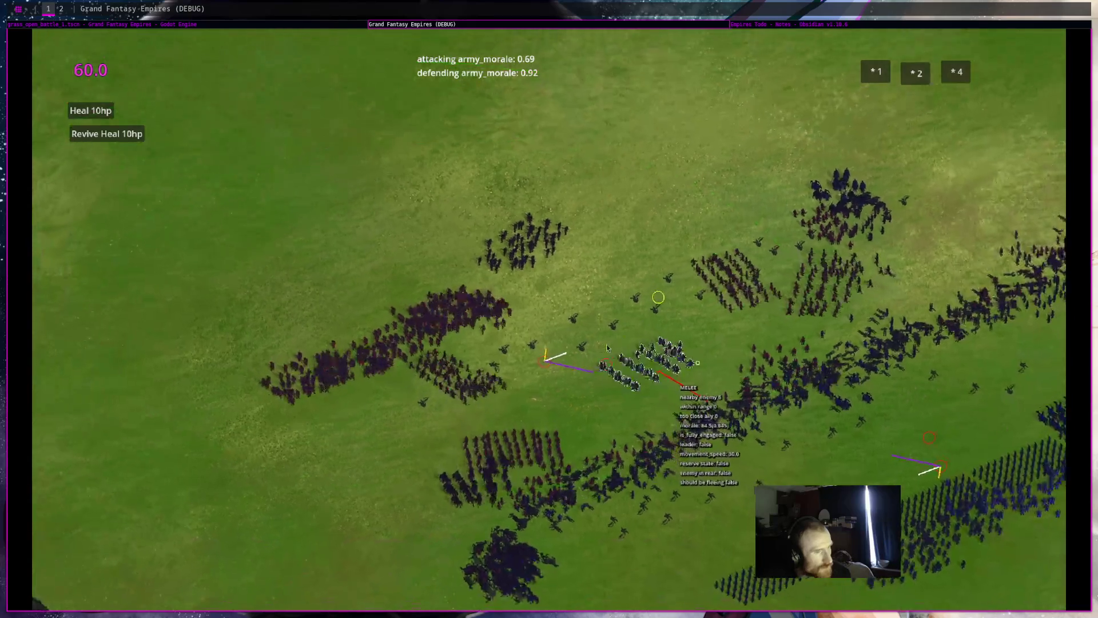
scroll(590, 357, up, 2)
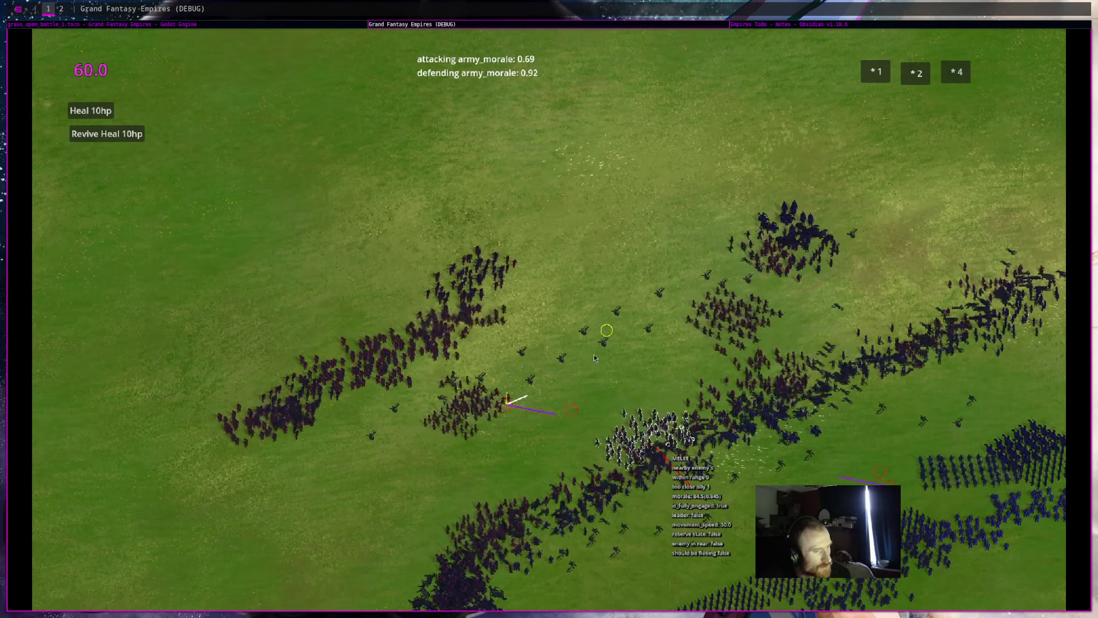
scroll(437, 302, down, 2)
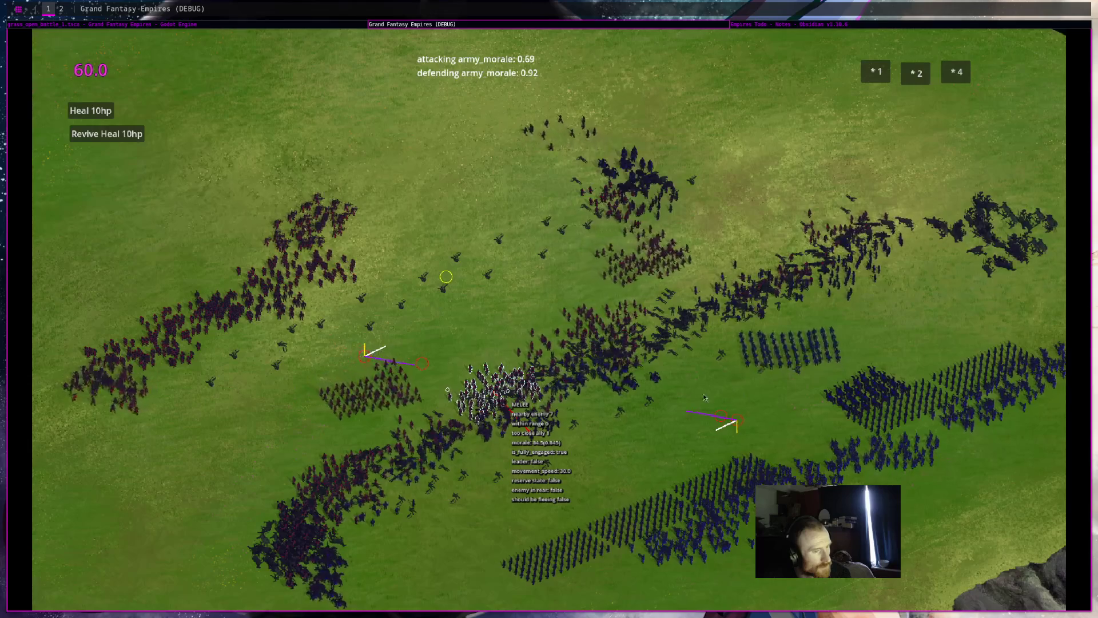
key(d)
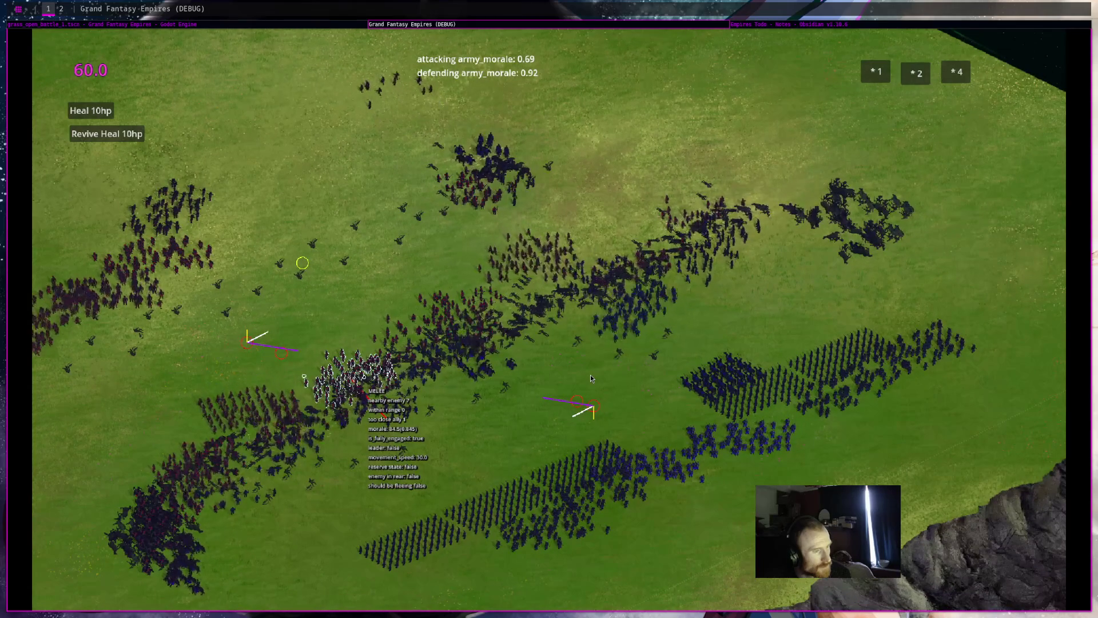
drag(591, 377, 687, 325)
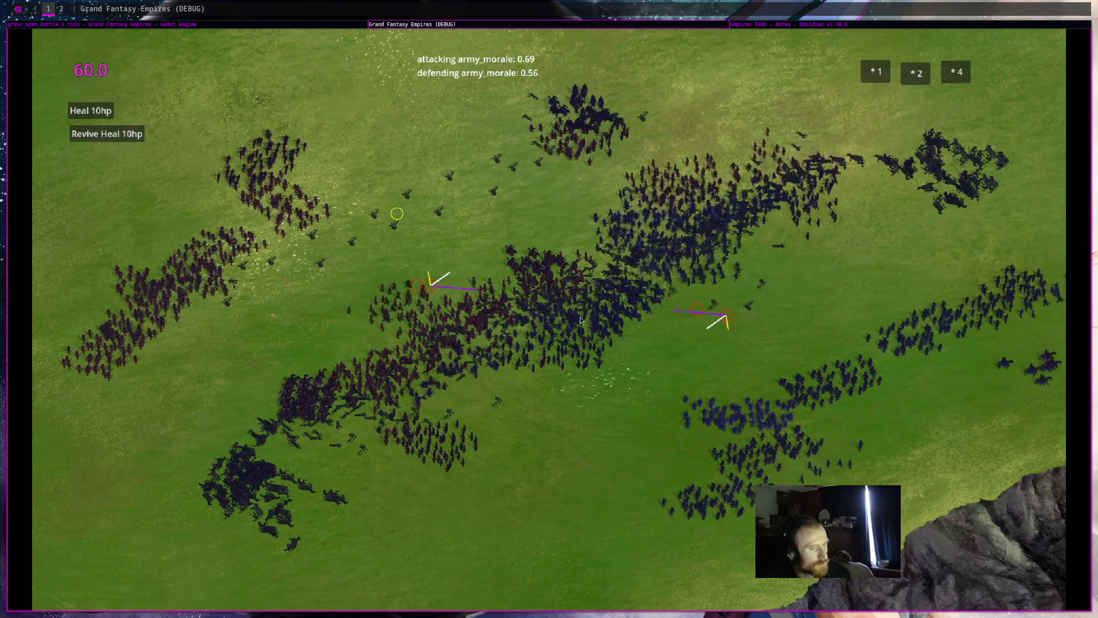
scroll(652, 319, down, 3)
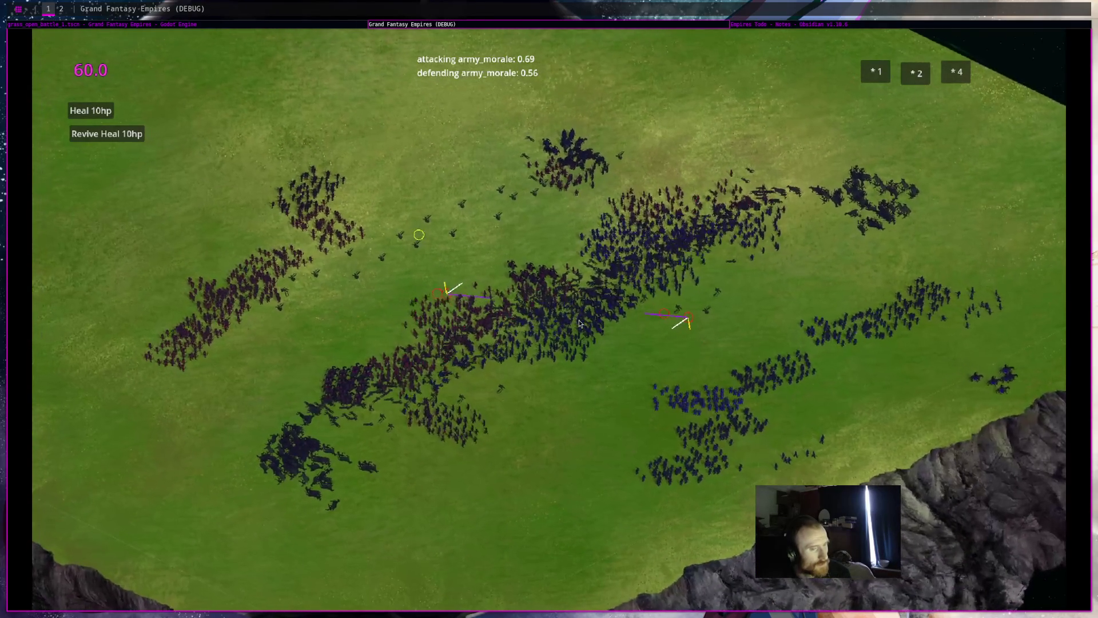
key(s)
key(d)
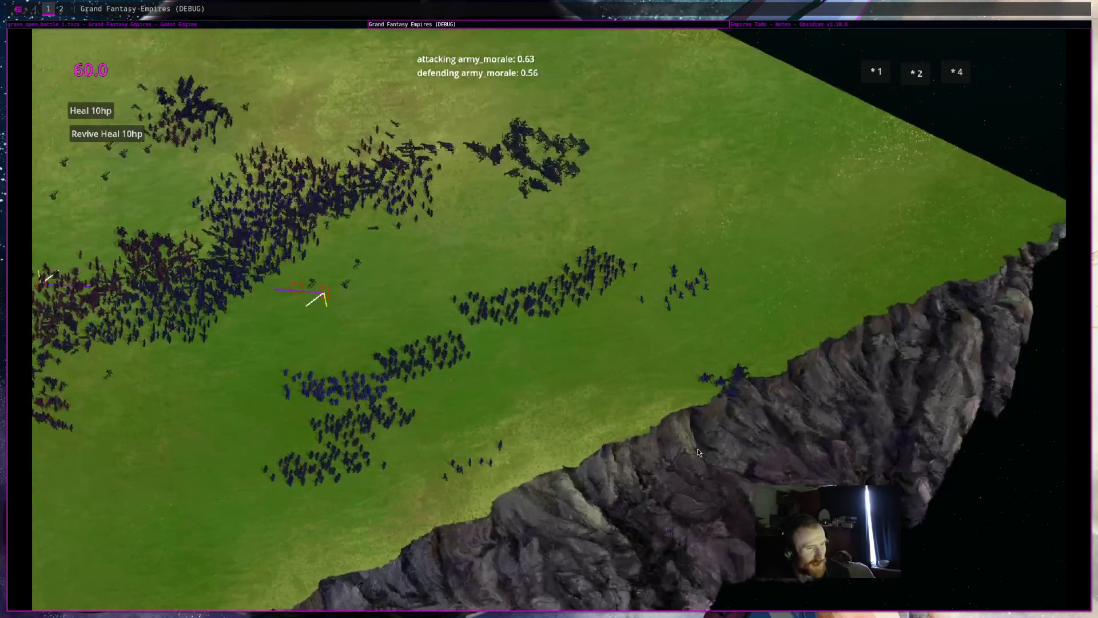
key(s)
key(d)
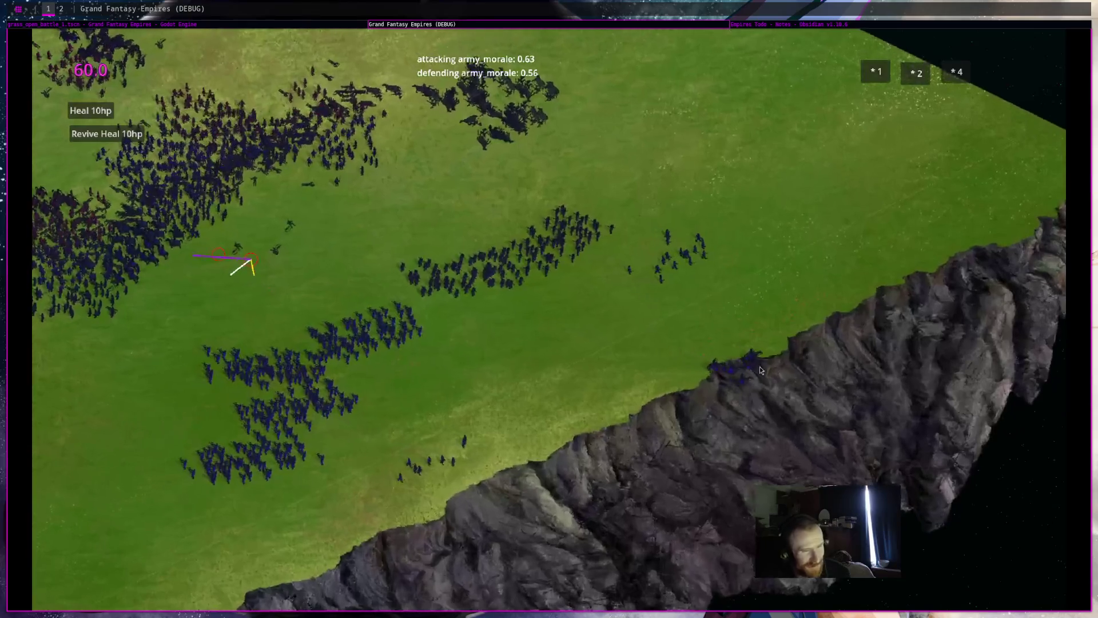
key(d)
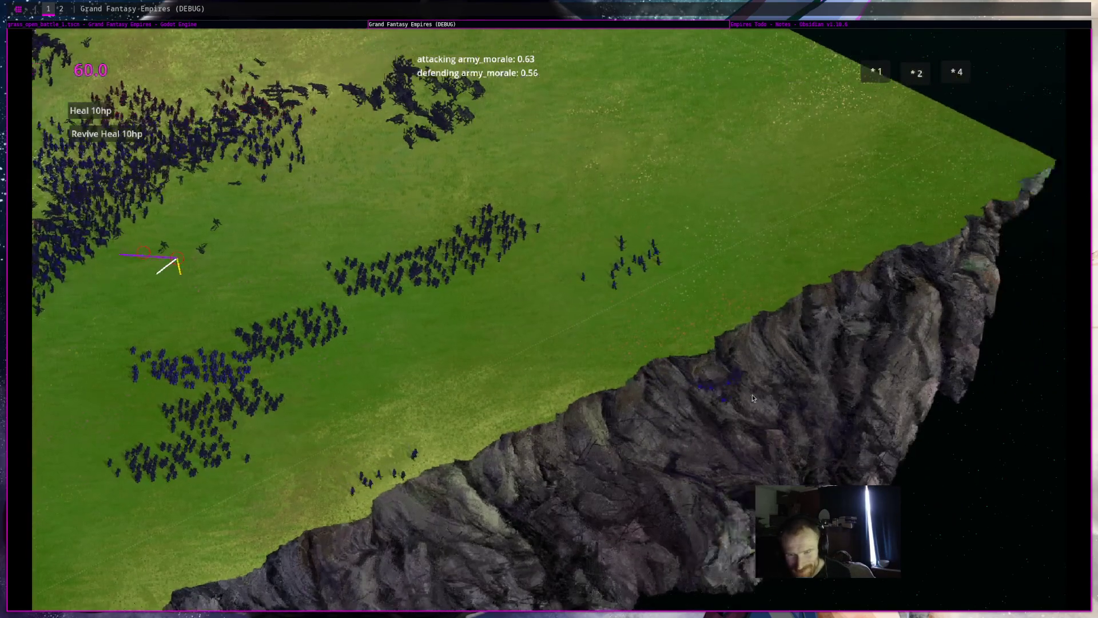
key(s)
key(d)
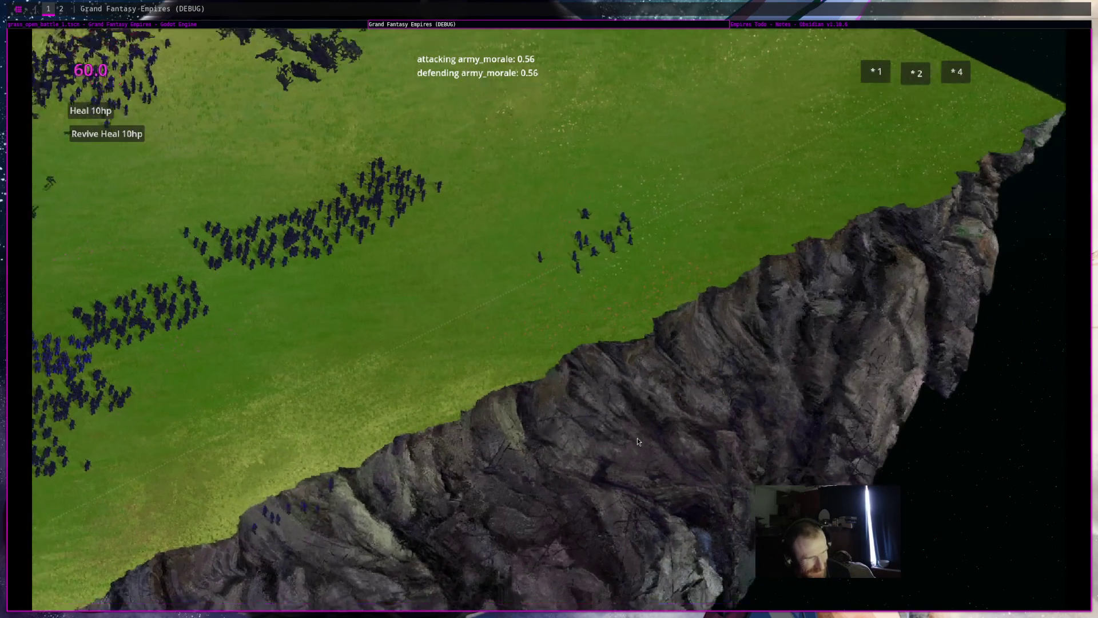
scroll(634, 437, down, 5)
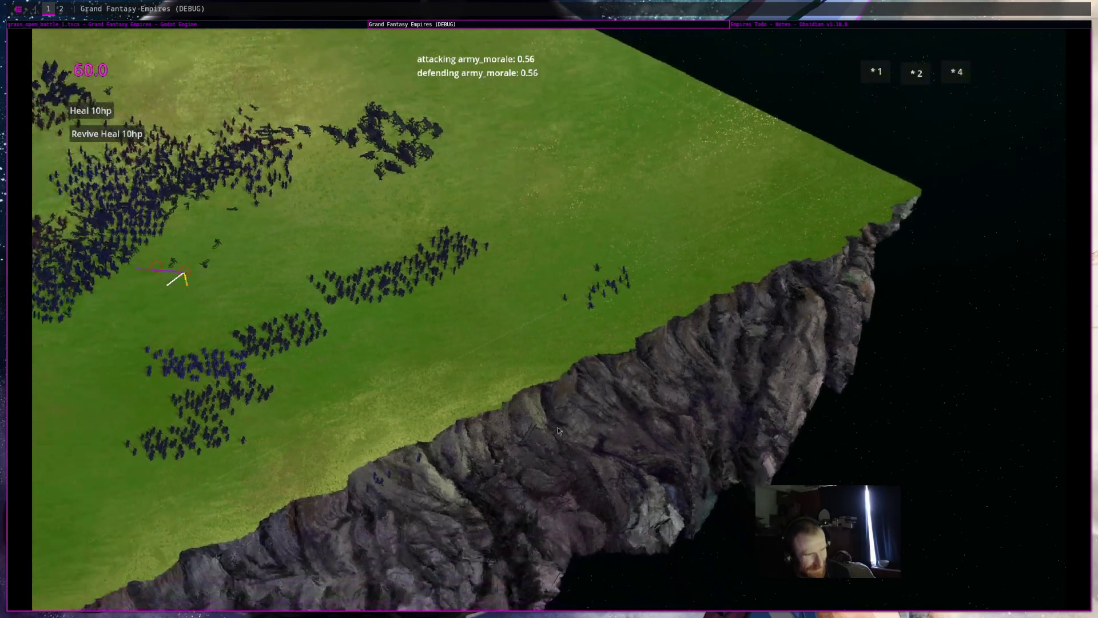
scroll(572, 430, up, 5)
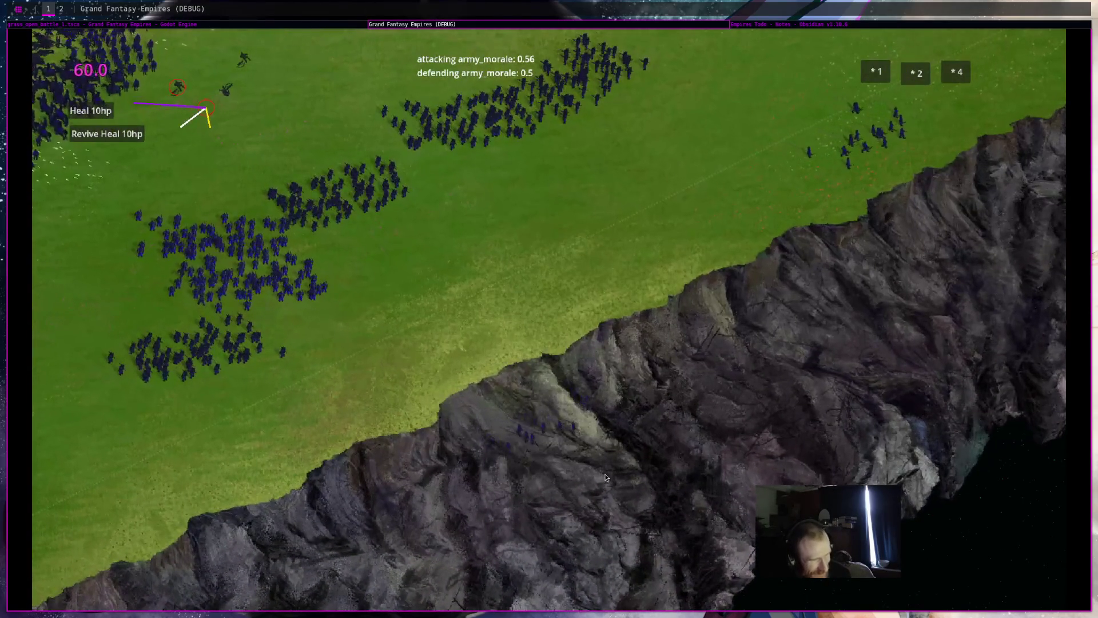
scroll(605, 474, down, 5)
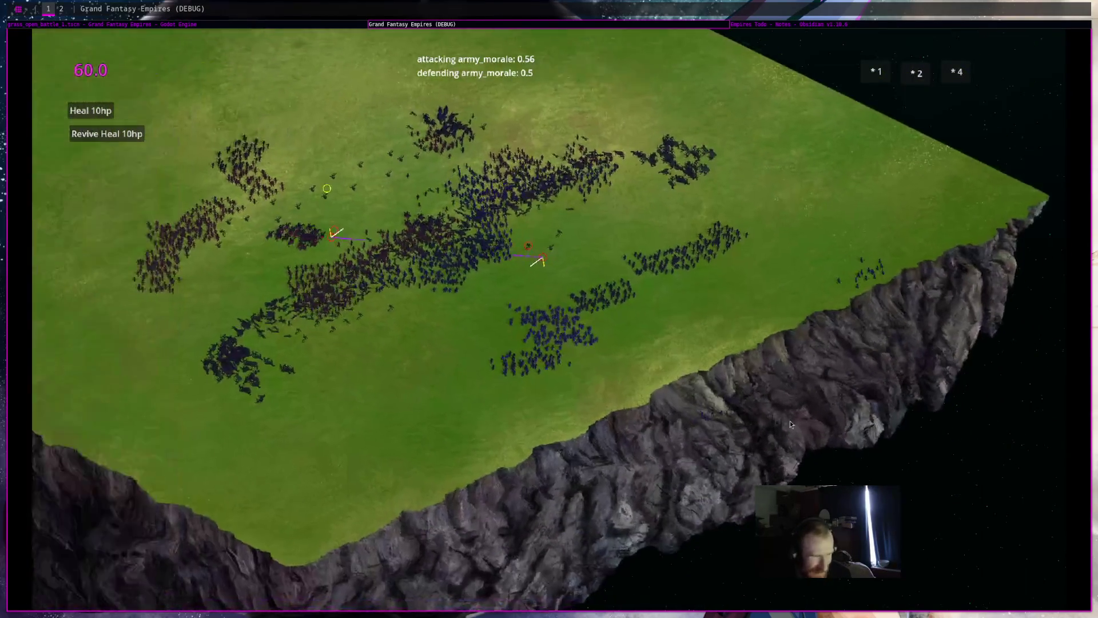
scroll(545, 453, up, 5)
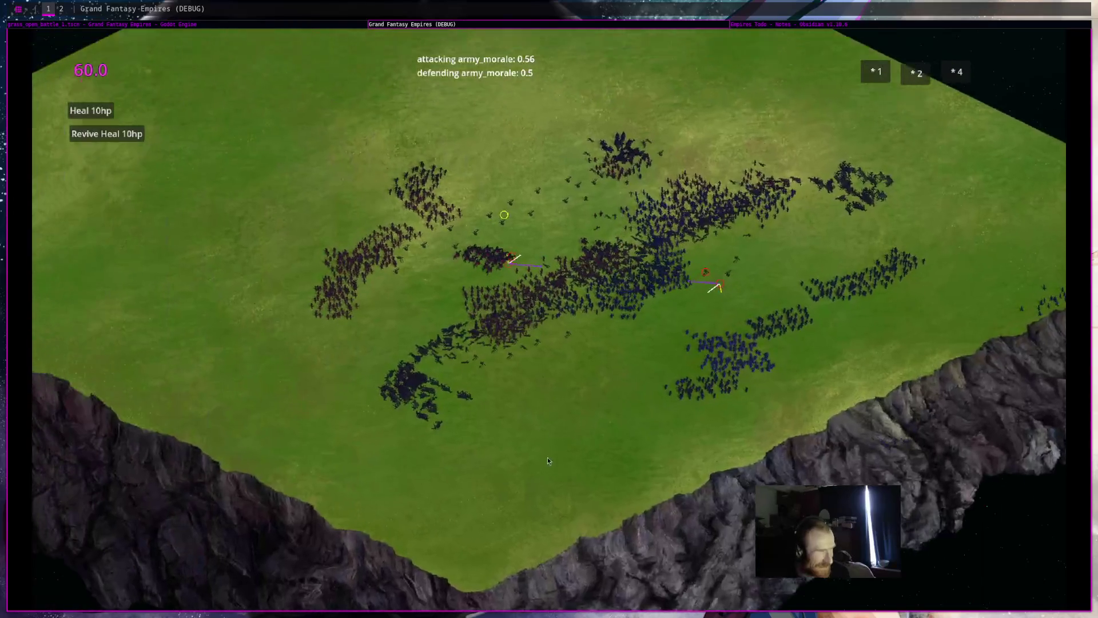
scroll(636, 426, up, 5)
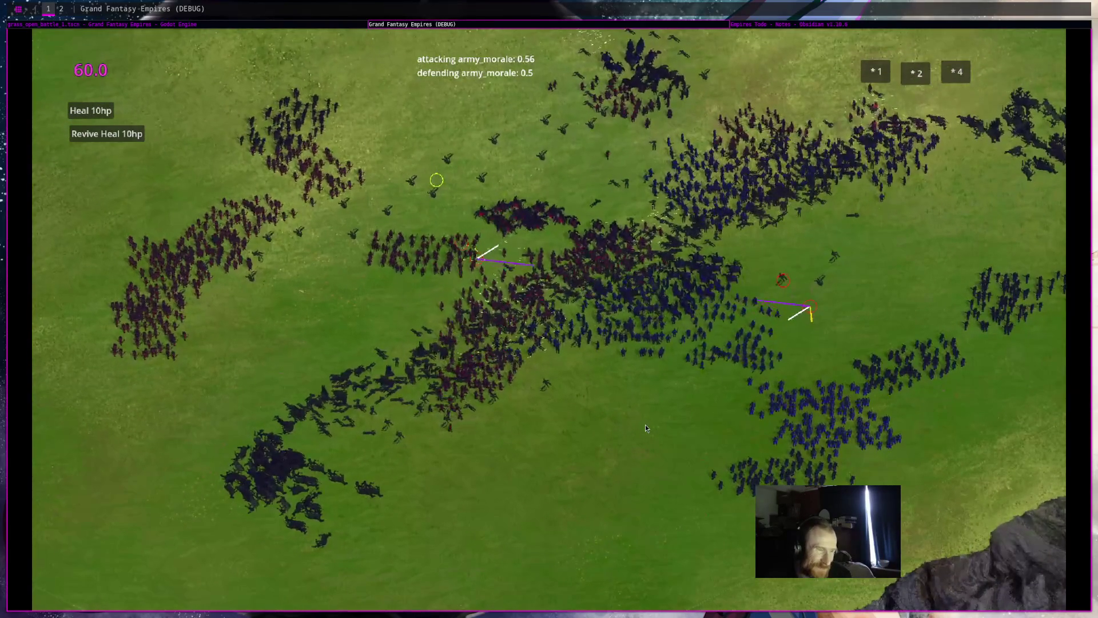
scroll(645, 428, down, 5)
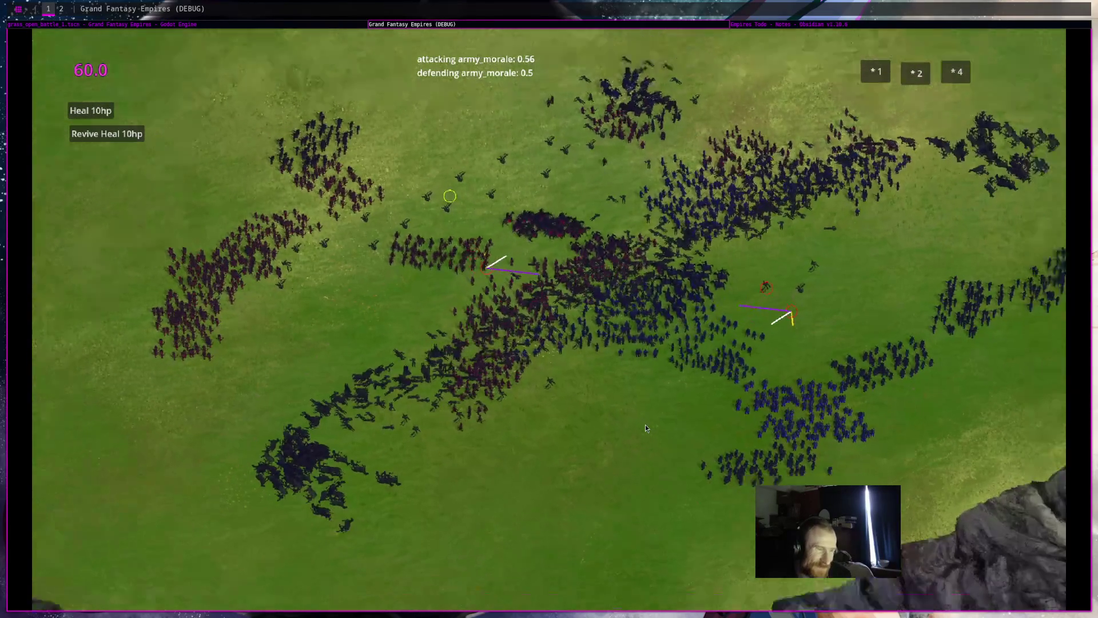
scroll(647, 427, up, 3)
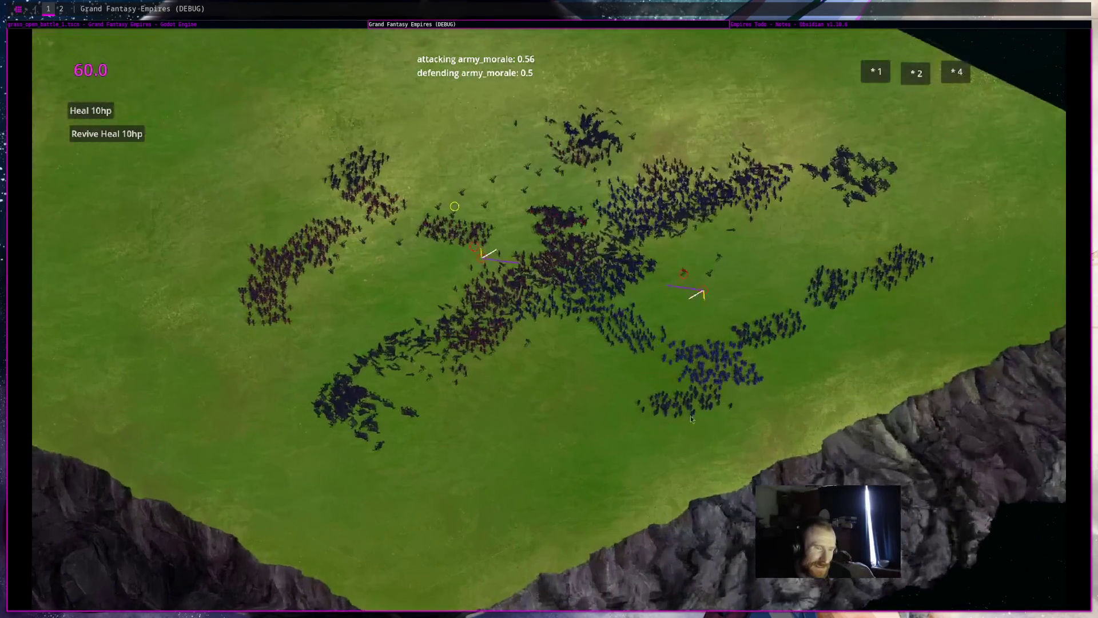
key(d)
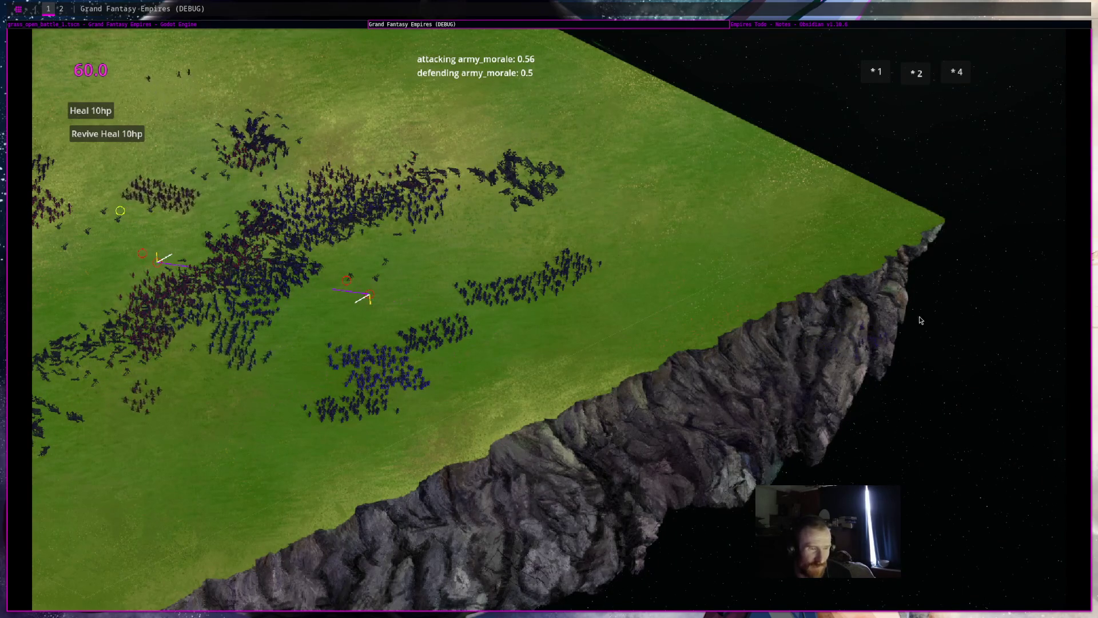
key(a)
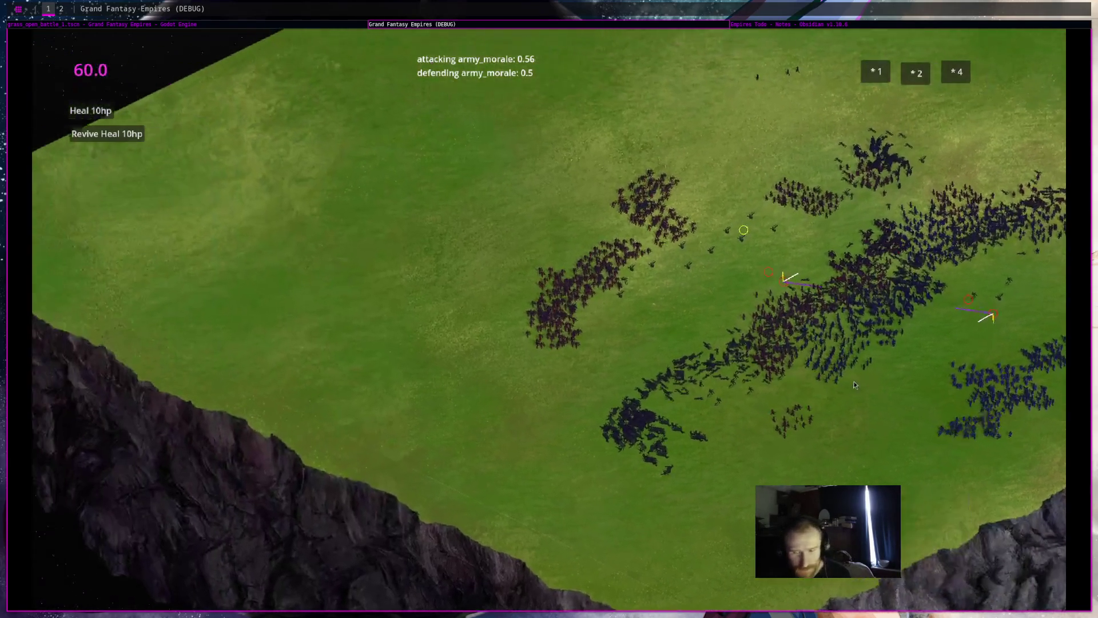
key(w)
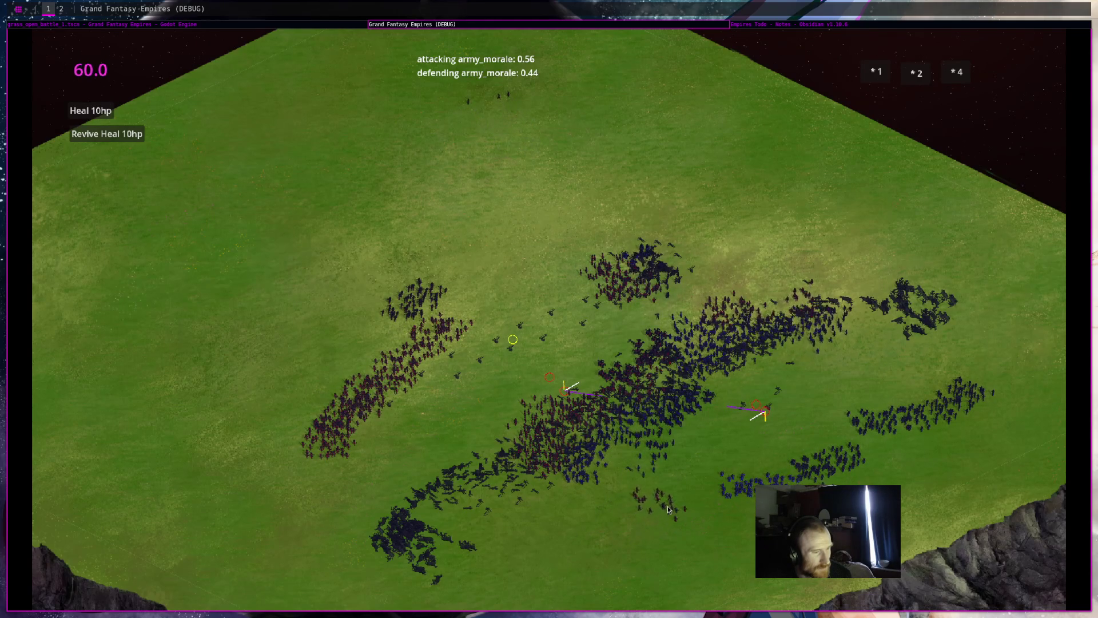
Glance at a unit group's debug panel, deselect it, and stop the running battle game
click(685, 522)
click(676, 551)
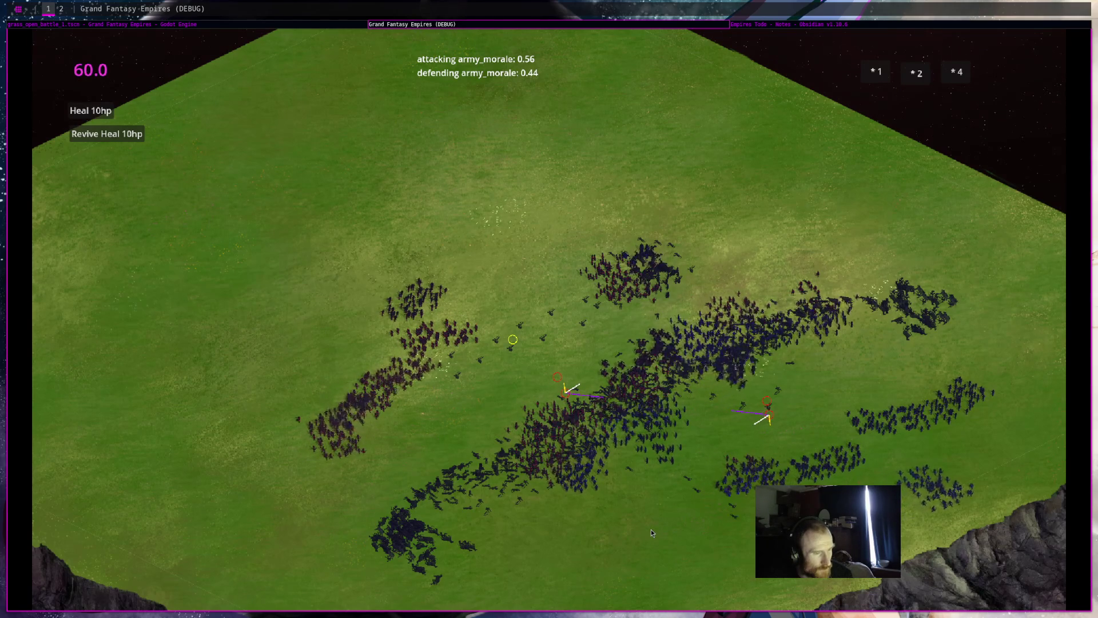
mouse_move(766, 401)
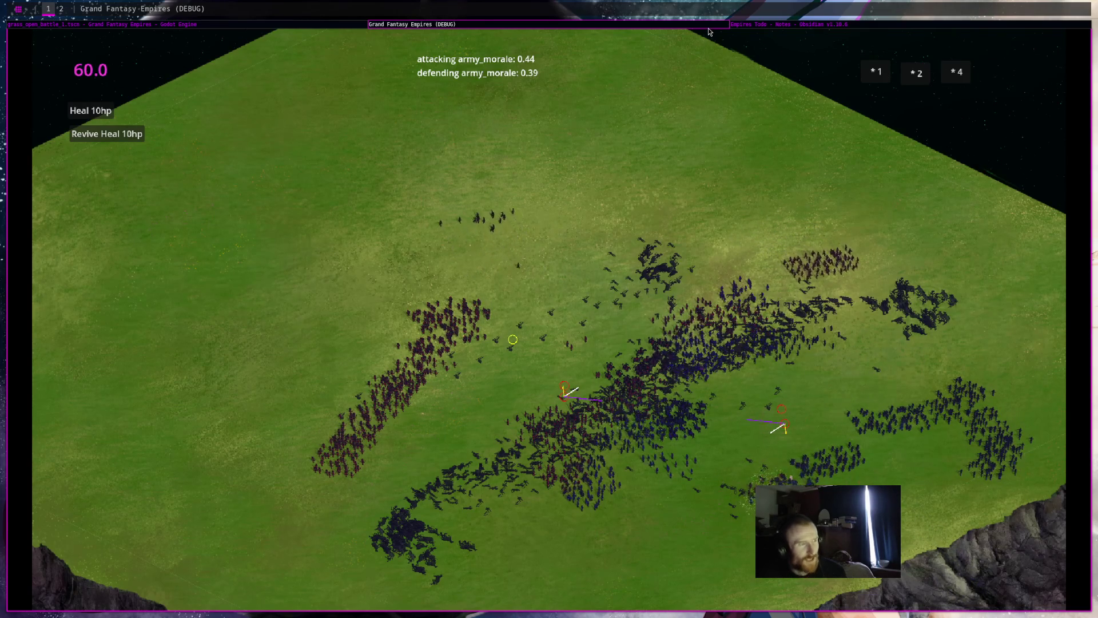
key(super+shift+q)
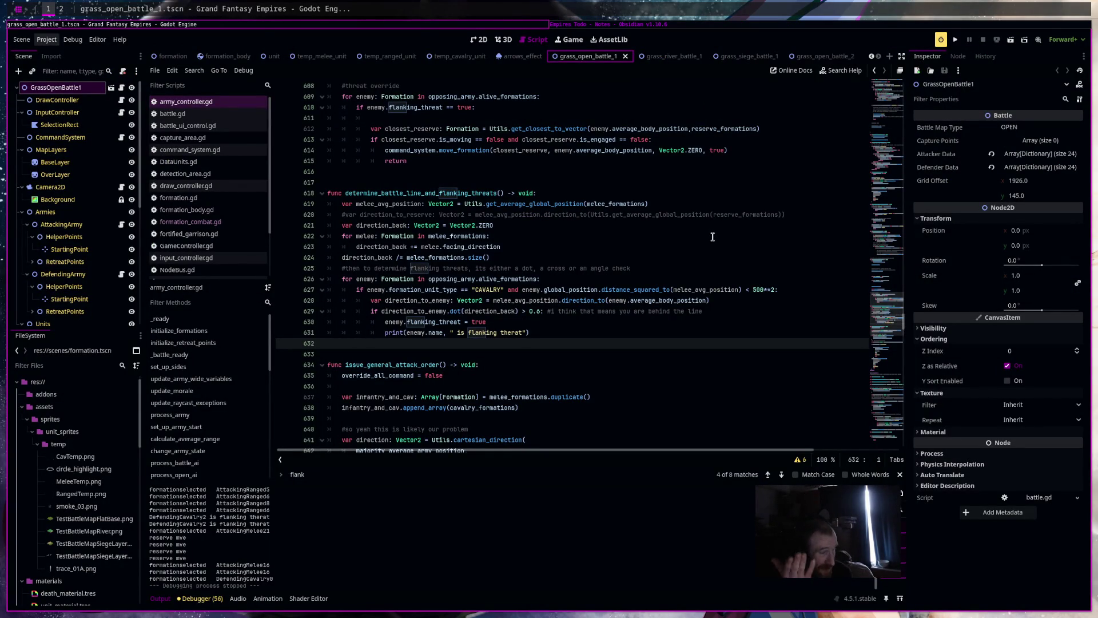
Switch from Godot to the Empires Todo note in Obsidian
click(824, 25)
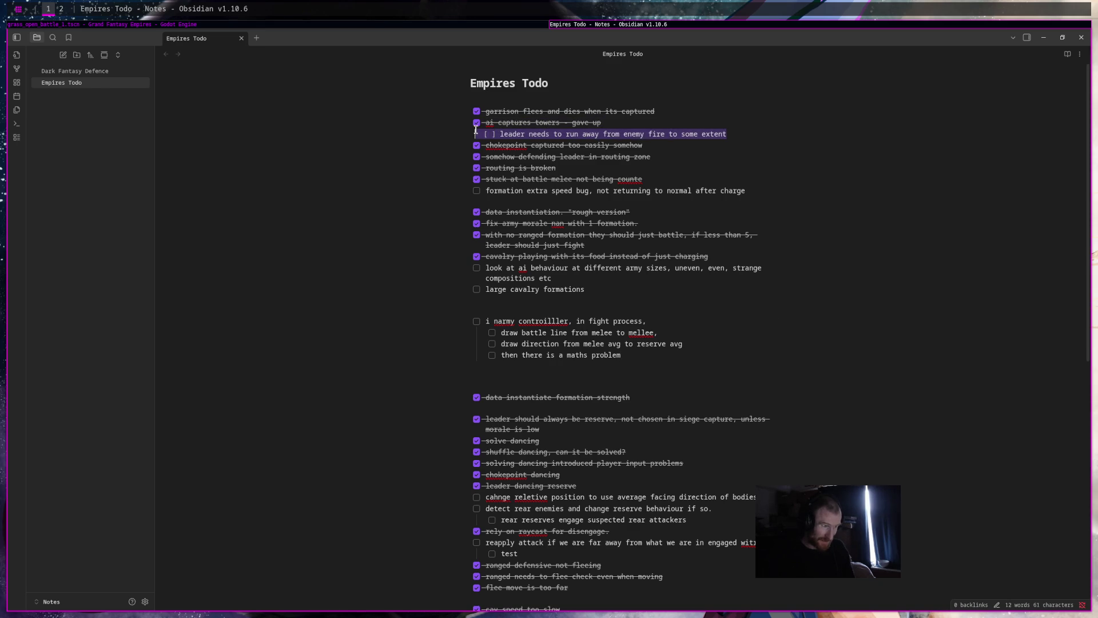
Go to the flanking debug print on line 631 in Godot, then return to Empires Todo
scroll(881, 453, down, 3)
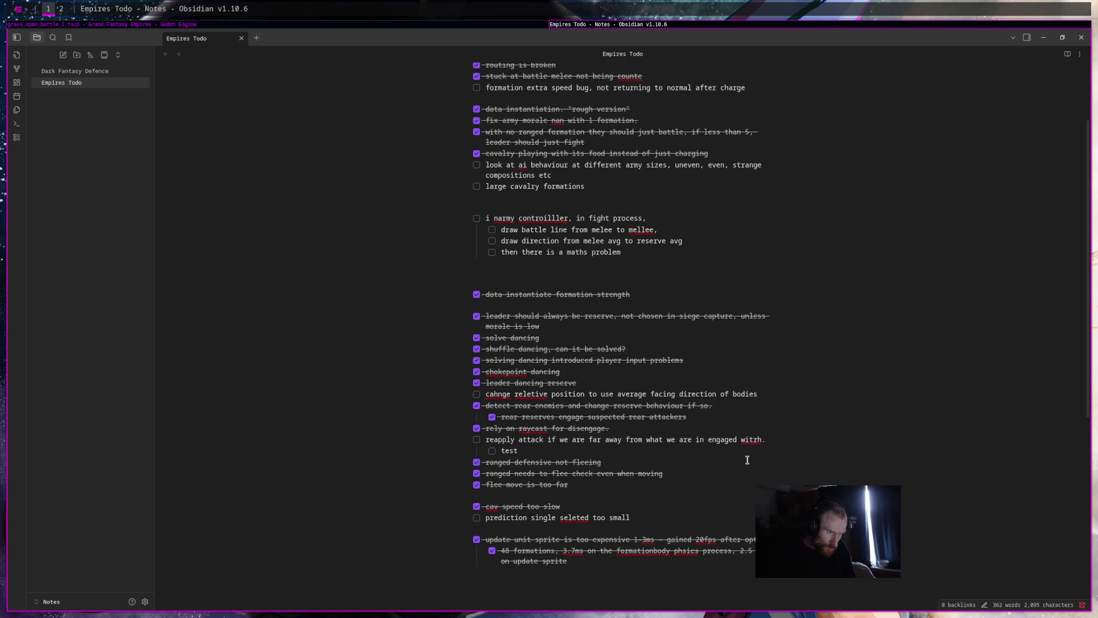
click(479, 26)
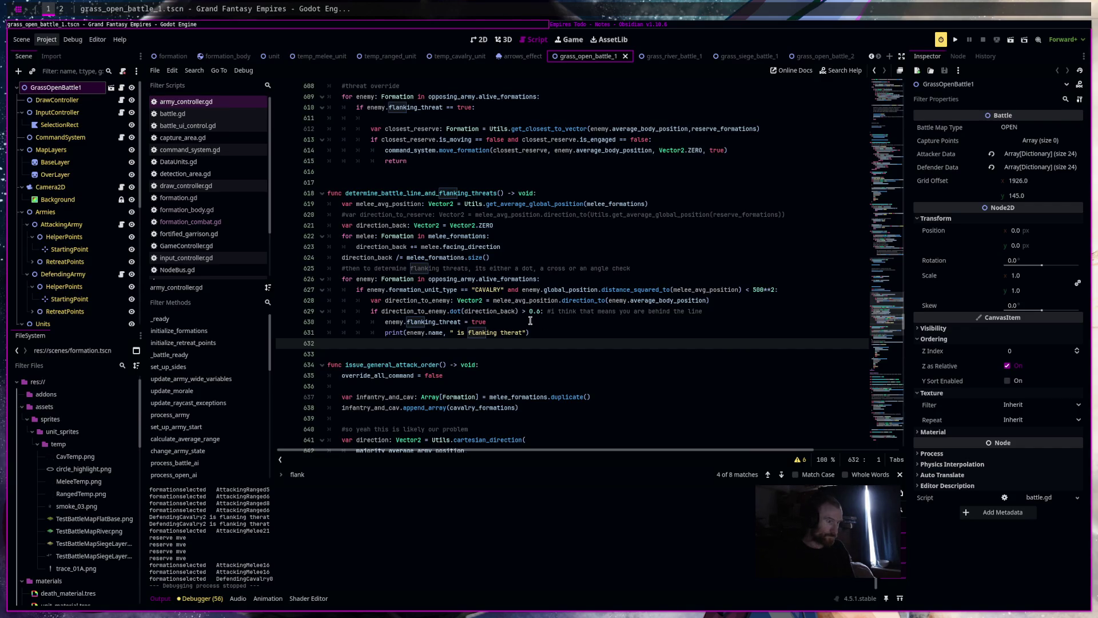
click(383, 333)
text(#)
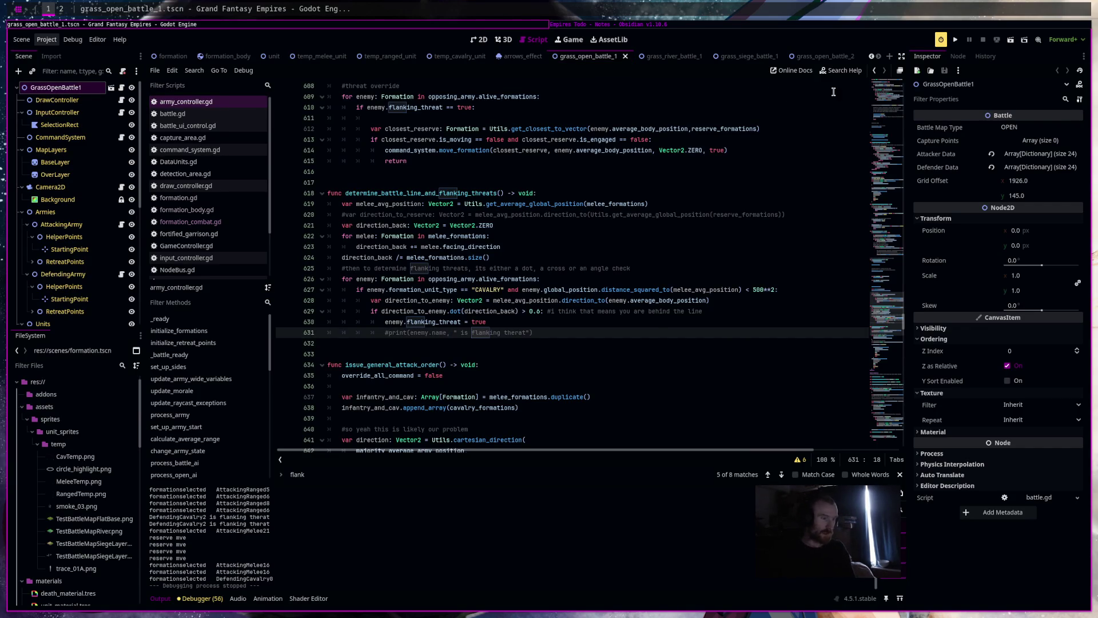
click(693, 27)
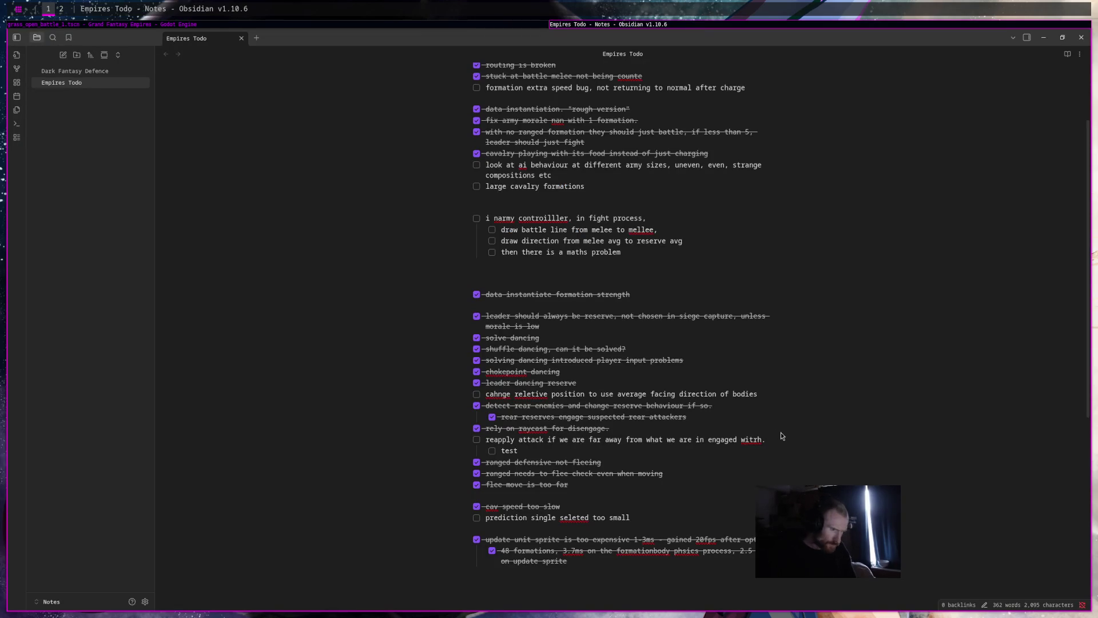
Scroll the Empires Todo list to the top, then bring Firefox's YouTube video forward
scroll(780, 435, up, 3)
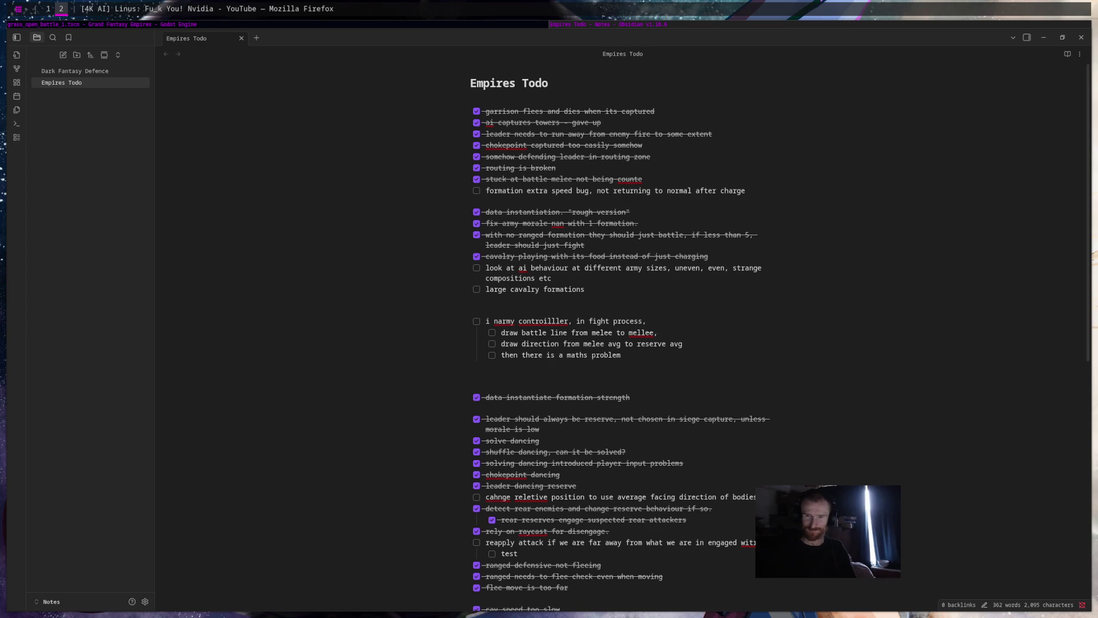
key(alt+Tab)
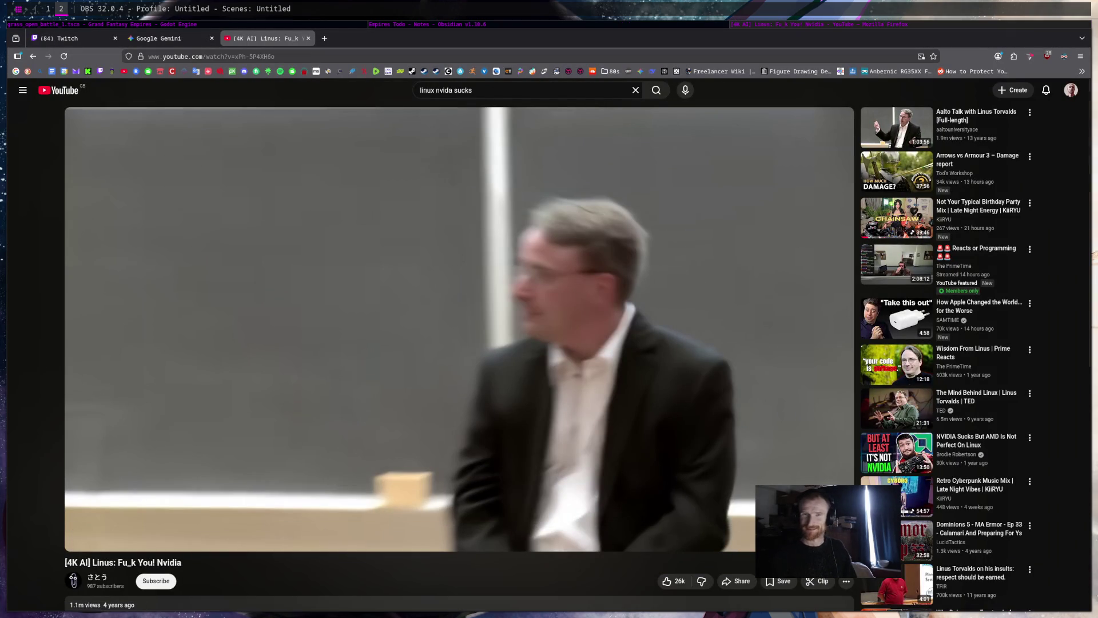
Start the Nvidia video and seek forward through it to about 1:34
mouse_move(637, 456)
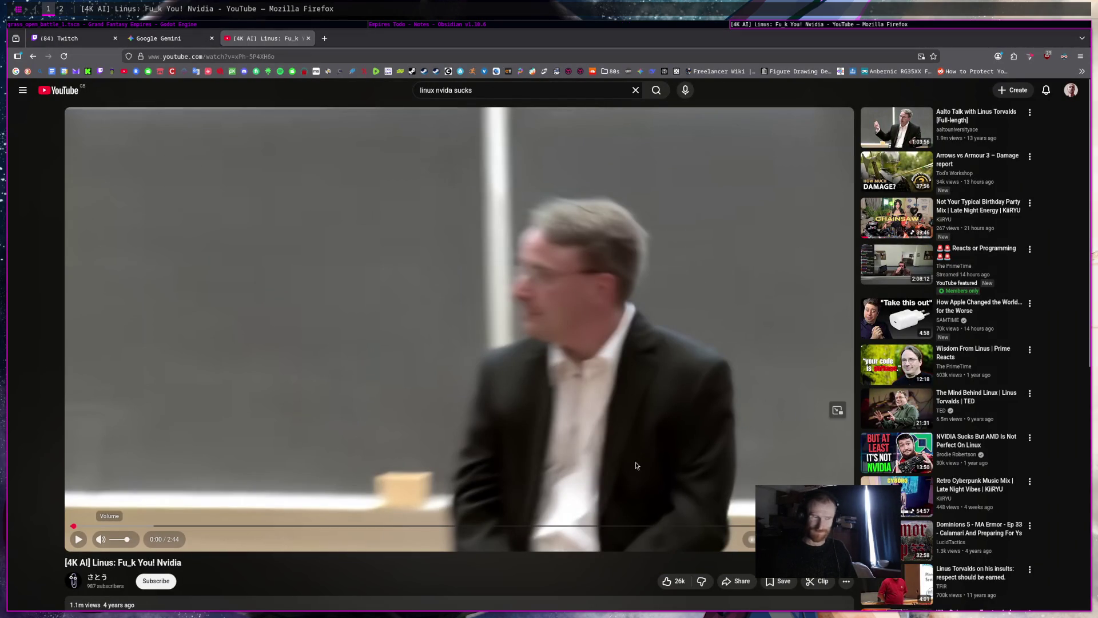
click(516, 381)
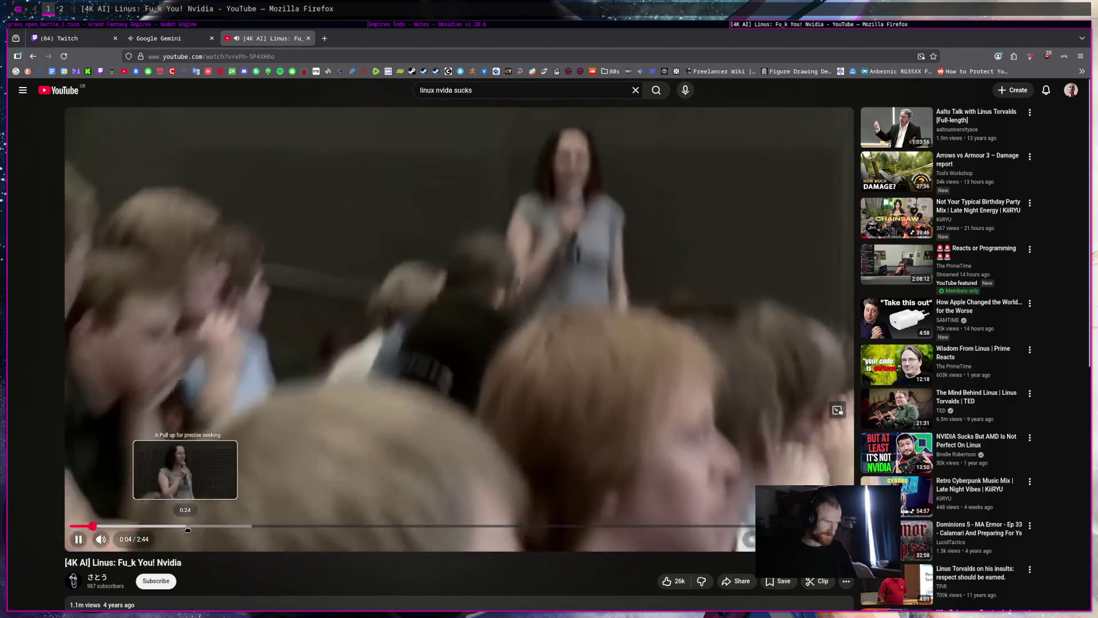
click(186, 527)
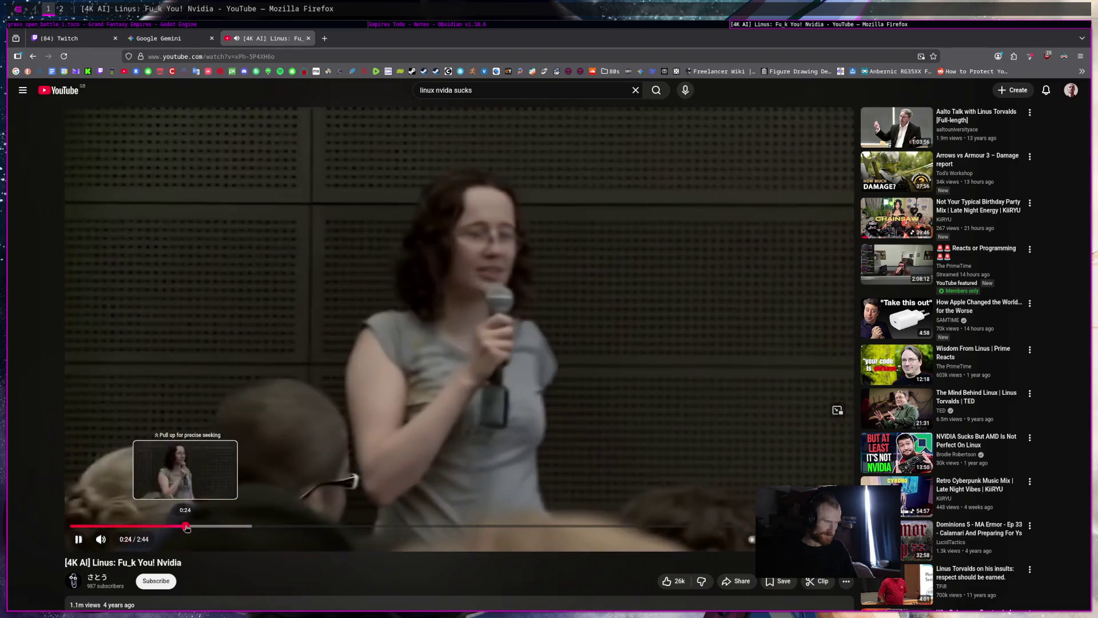
click(246, 527)
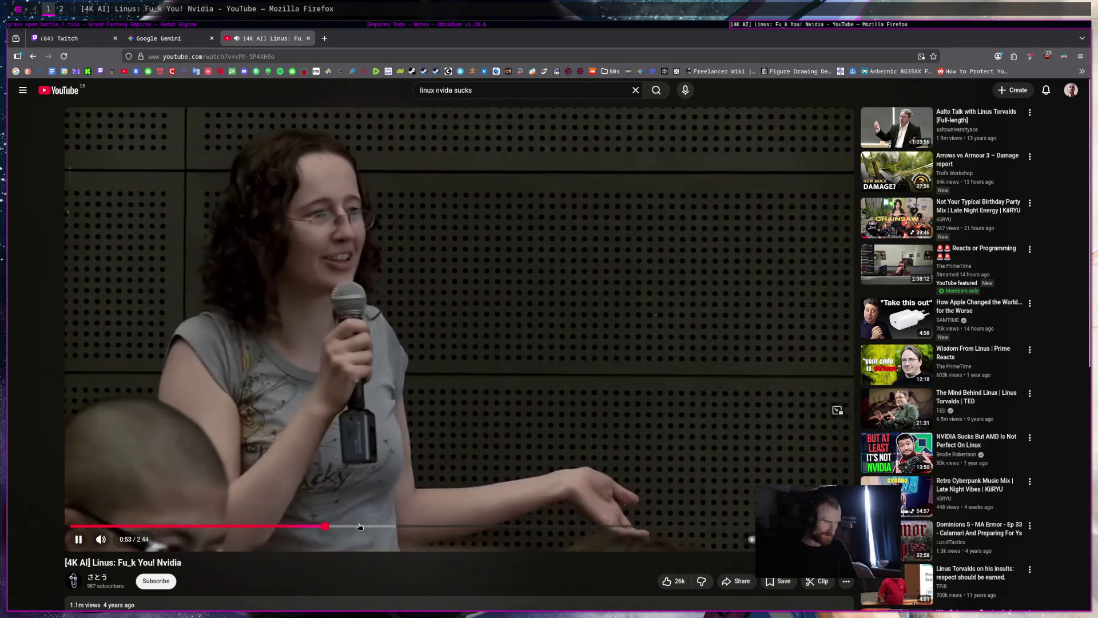
click(433, 527)
drag(476, 528, 594, 529)
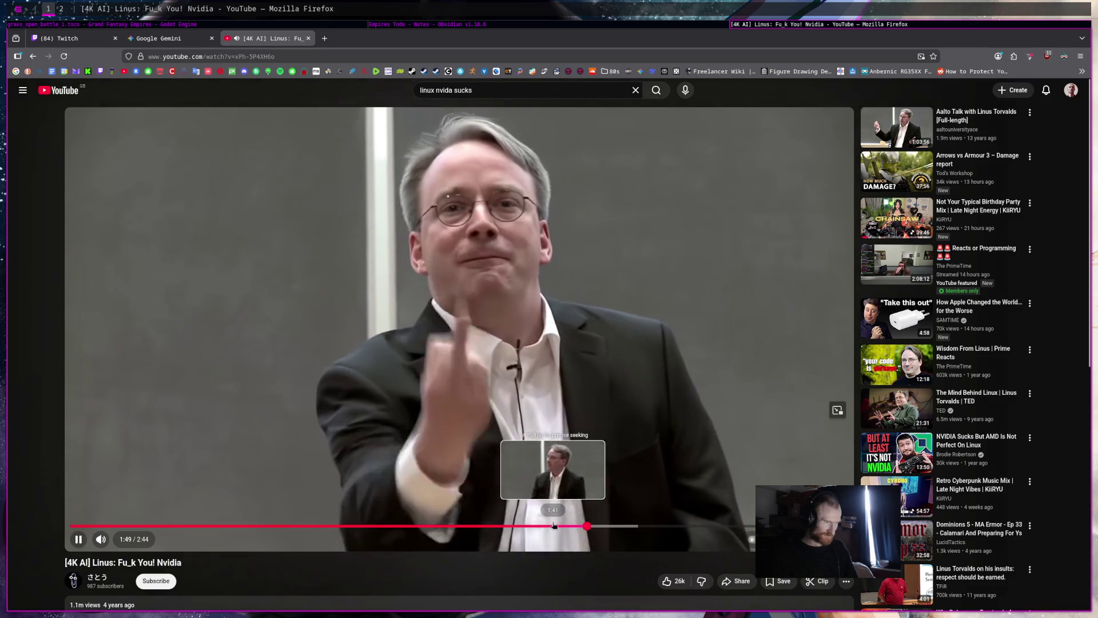
Settle on the 1:46 moment, pause there, and switch the video to full screen
click(523, 392)
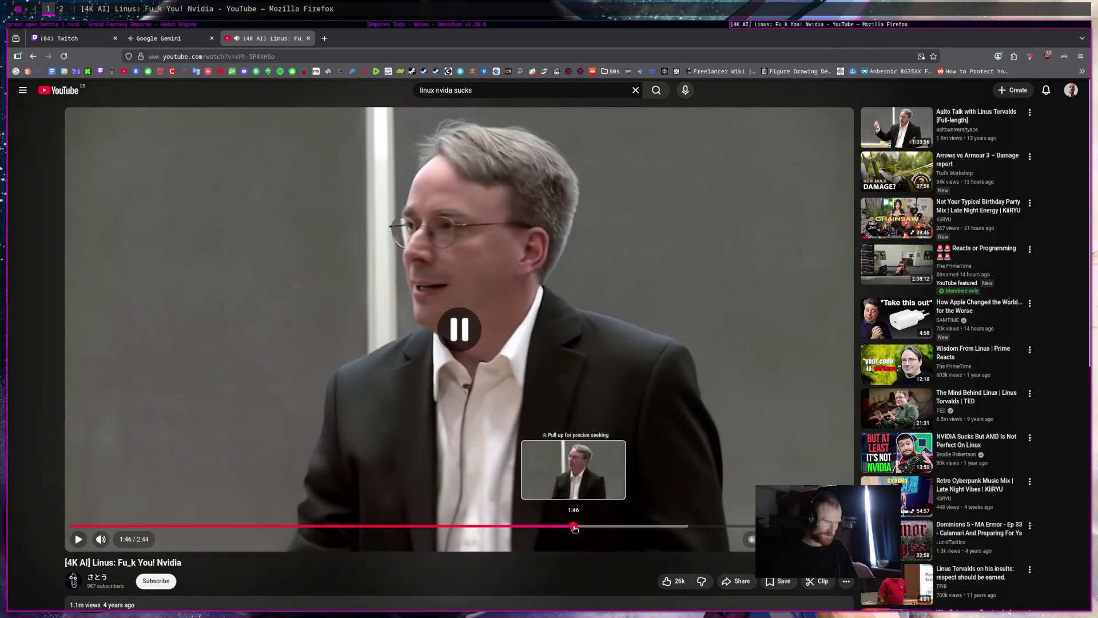
click(575, 527)
click(626, 481)
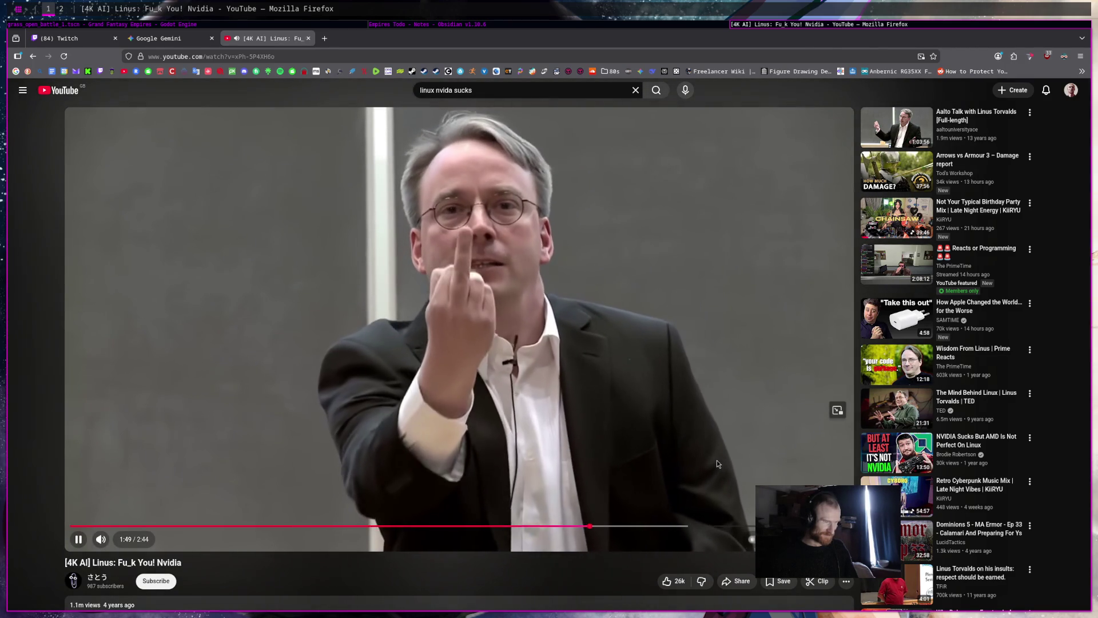
click(658, 492)
click(574, 526)
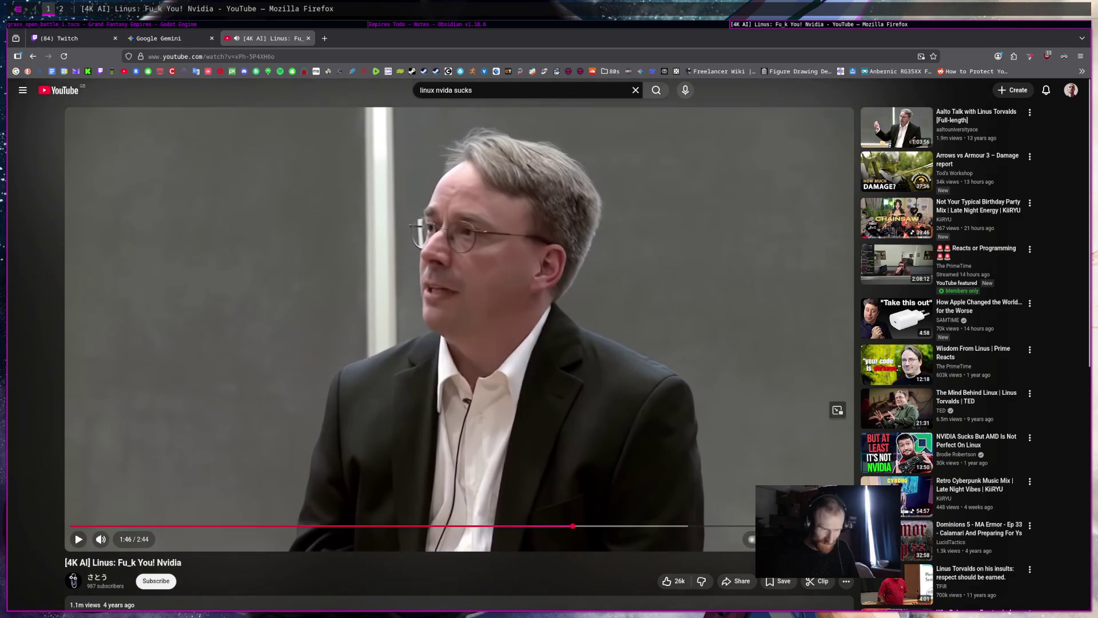
key(f)
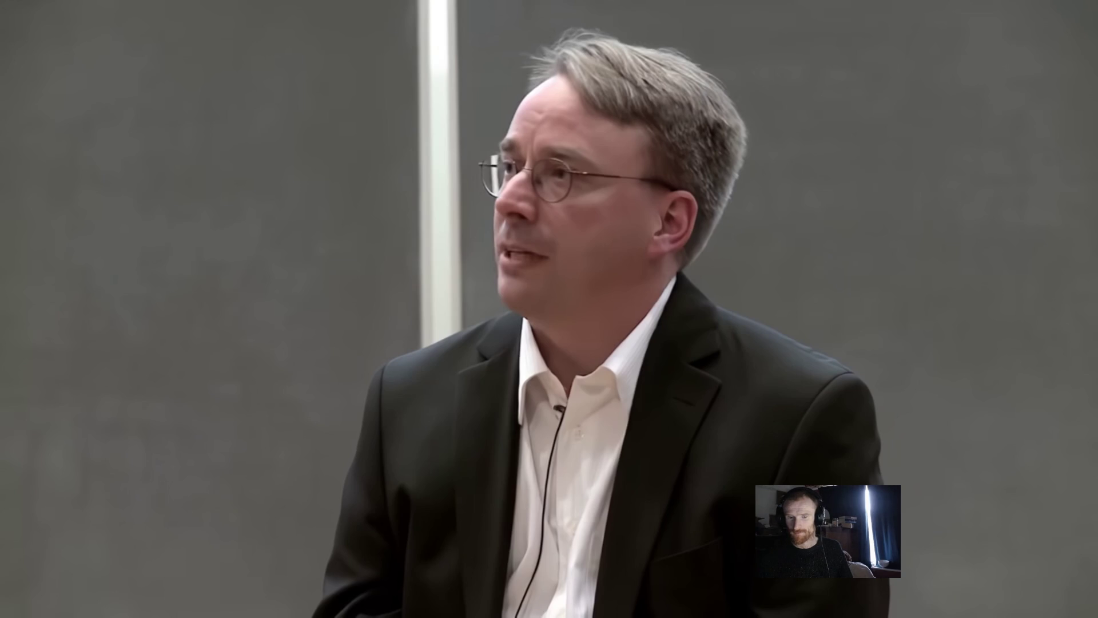
Fill the screen with the player and replay the clip from 1:48, pausing at 1:49
double_click(873, 428)
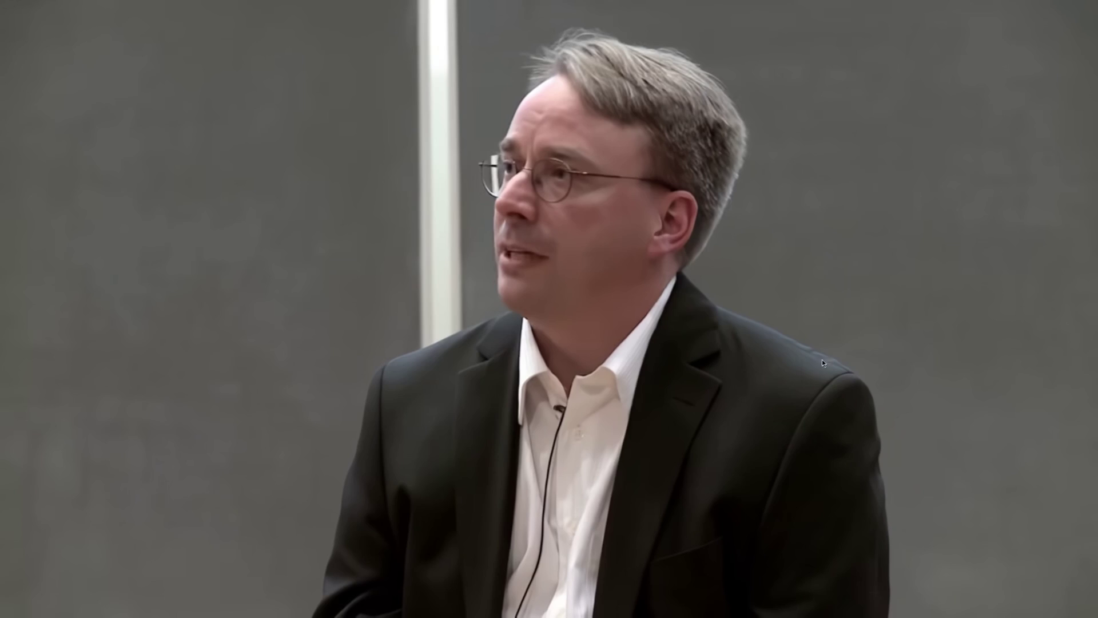
click(668, 344)
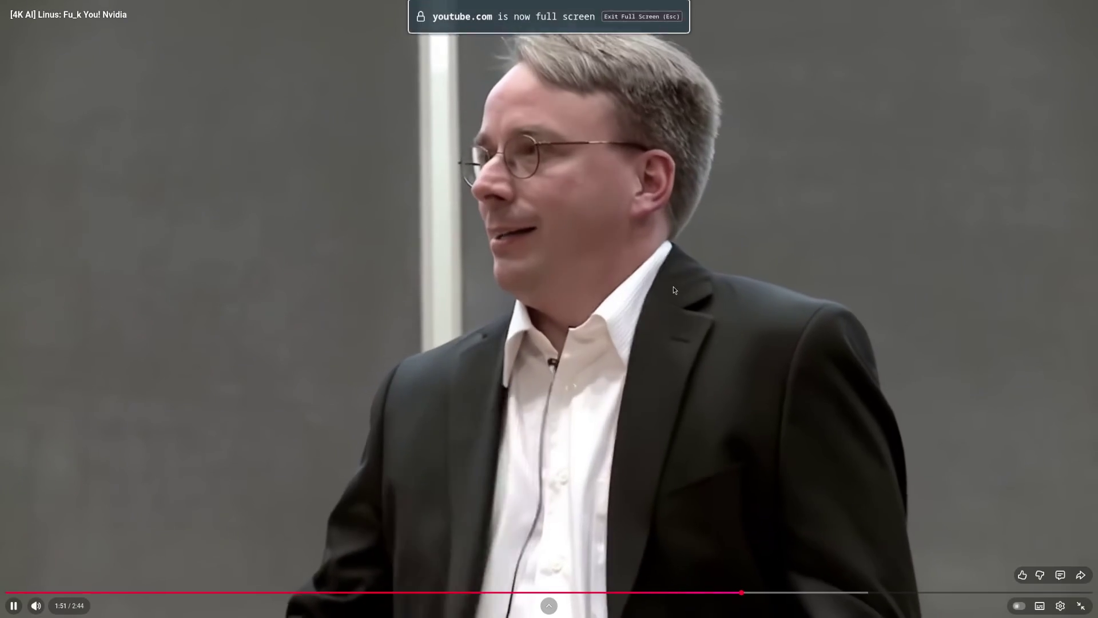
click(754, 324)
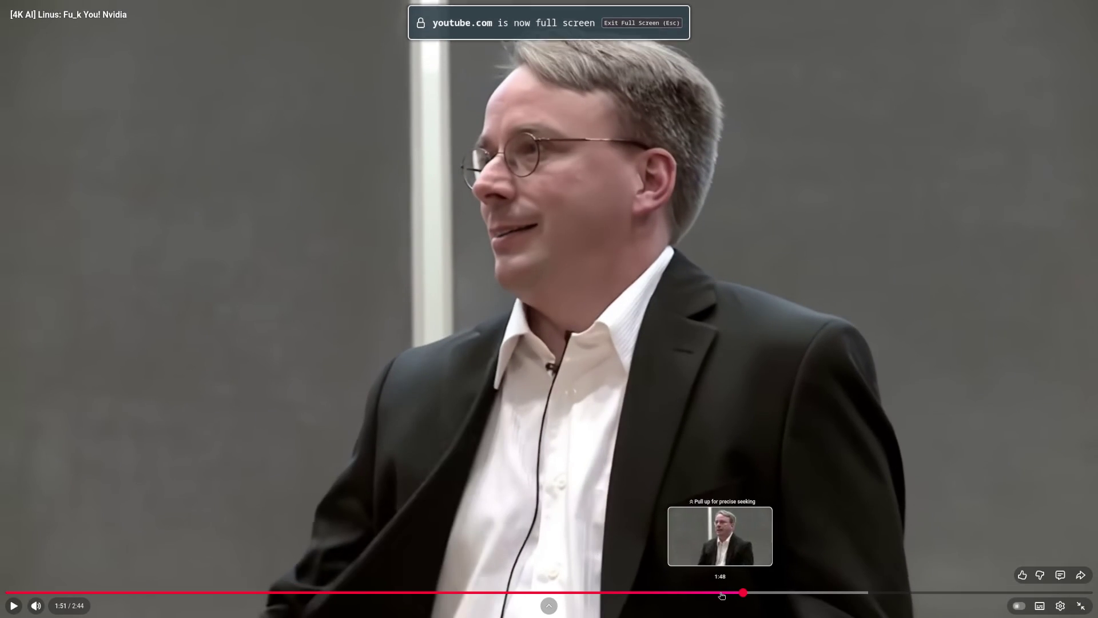
click(720, 592)
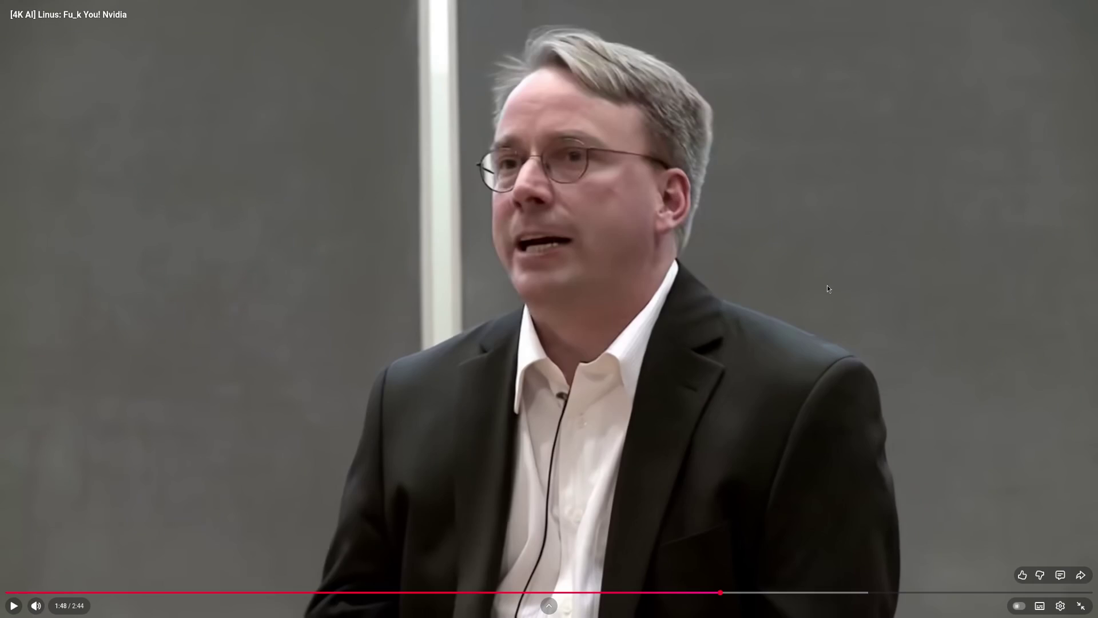
click(827, 285)
click(705, 523)
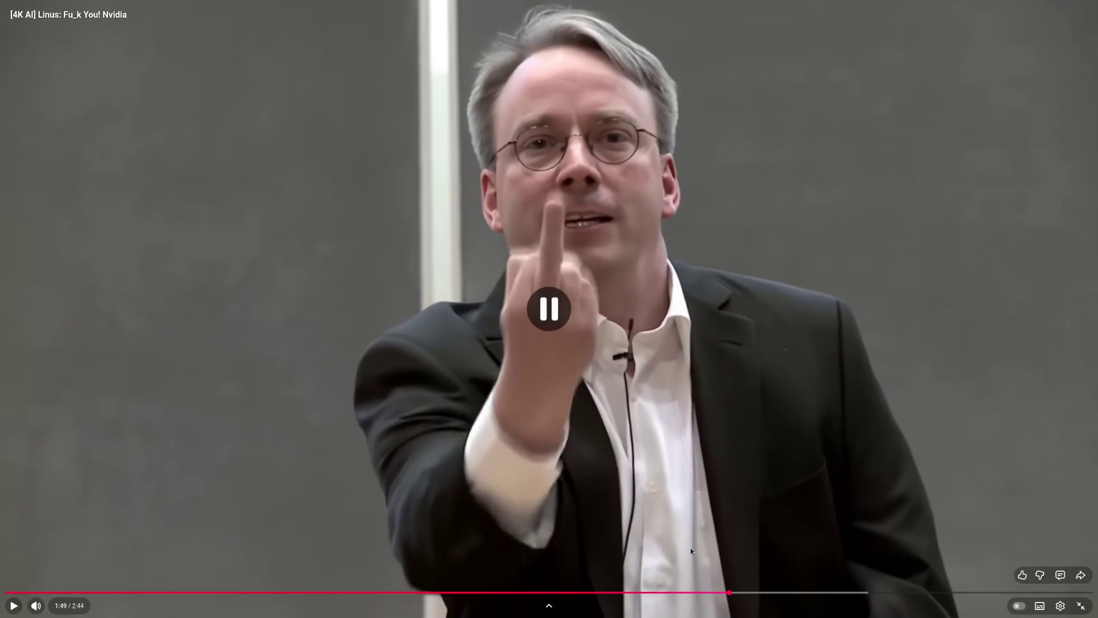
Replay the 1:45 to 1:52 stretch, then exit full screen
click(708, 593)
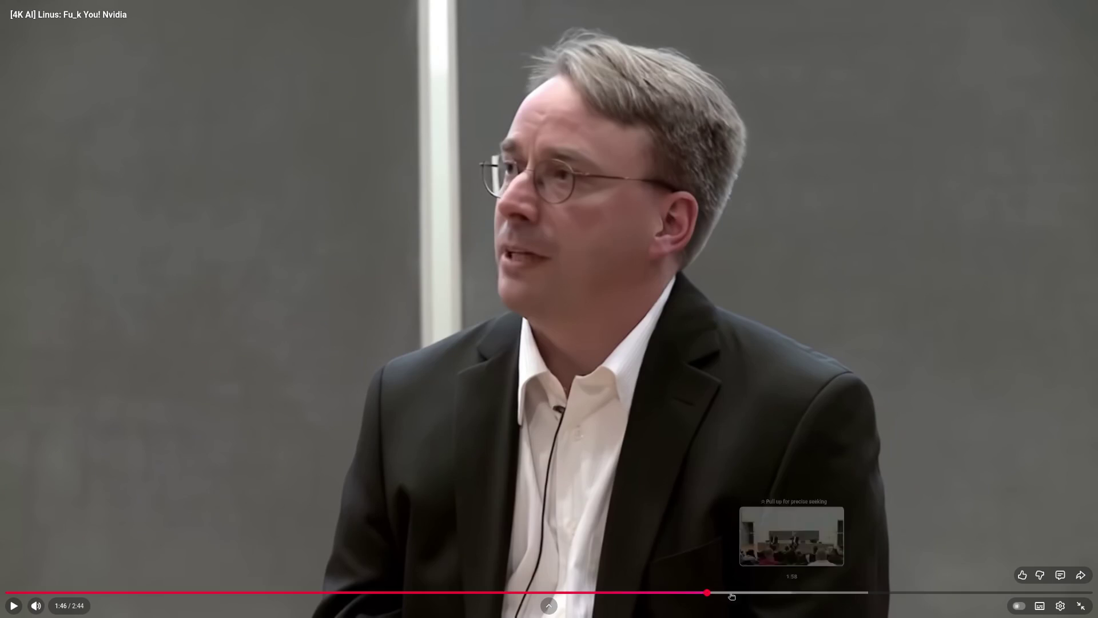
click(699, 592)
key(space)
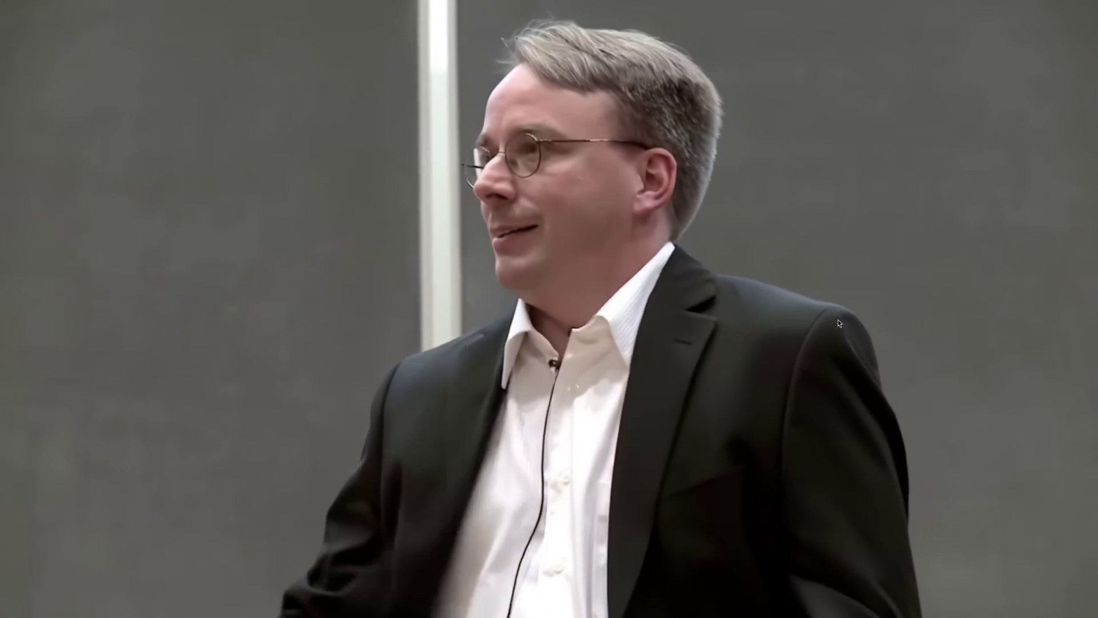
key(space)
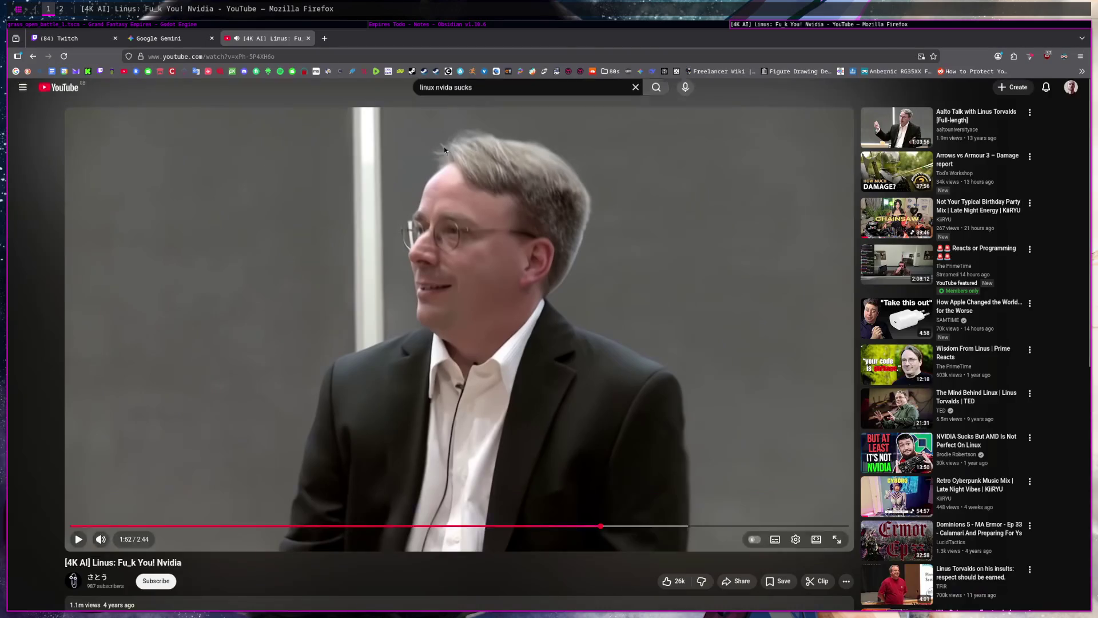
click(1081, 605)
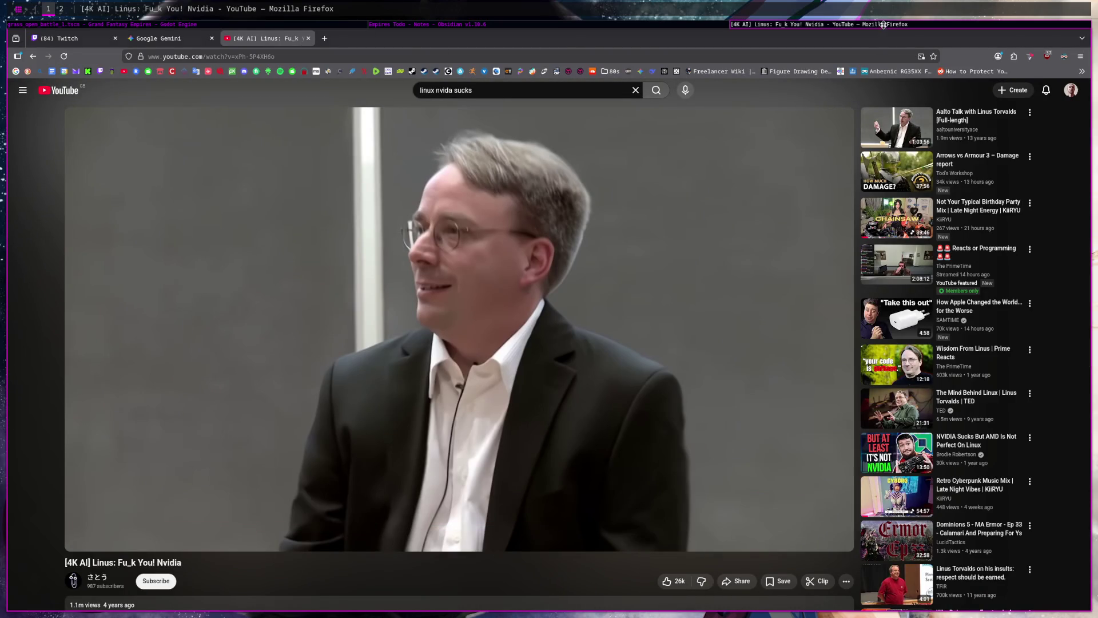
Return to the Empires Todo note and launch a new terminal window
key(super+shift+2)
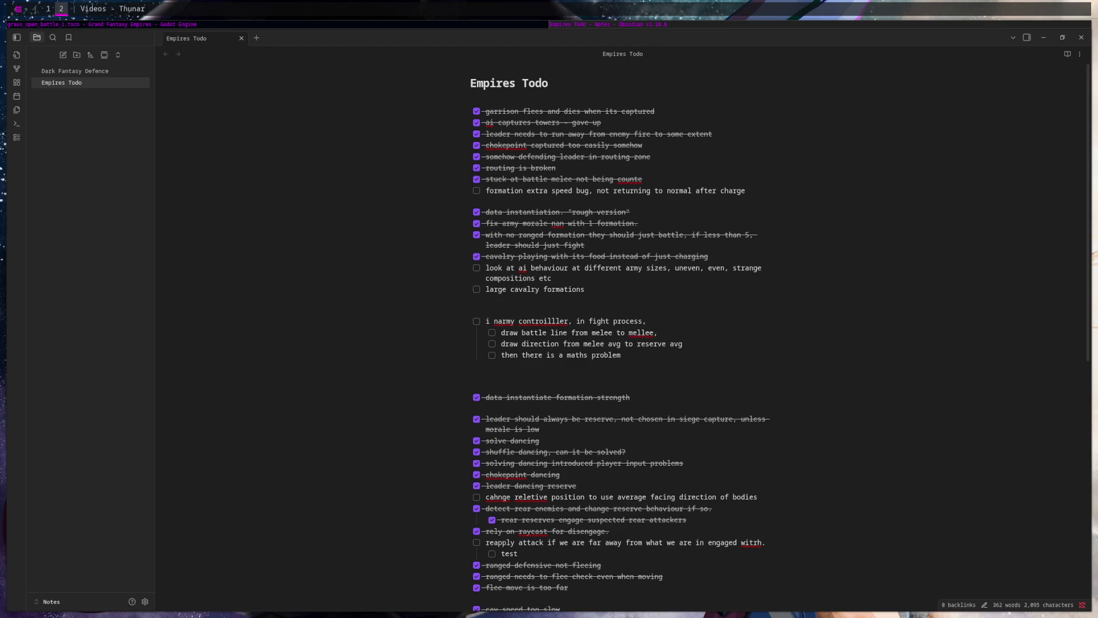
key(super+Return)
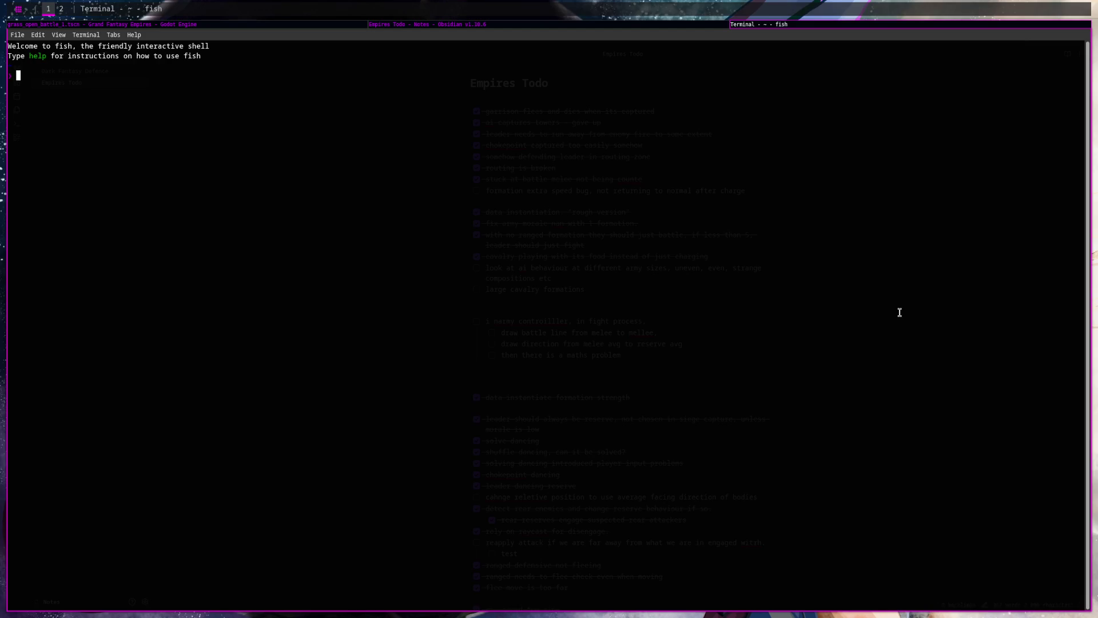
Change into the Videos folder with cd Videos/
text(cd Vi)
key(Right)
key(Return)
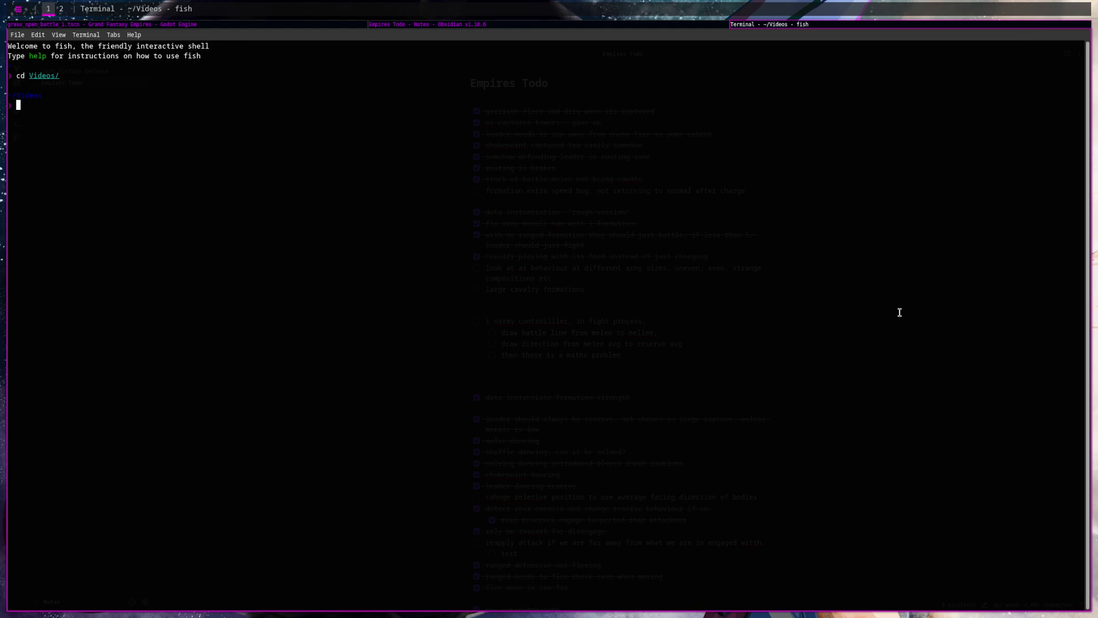
text(ffmpeg i)
key(BackSpace)
text(-i )
text(20)
text(2)
text(5-12-20)
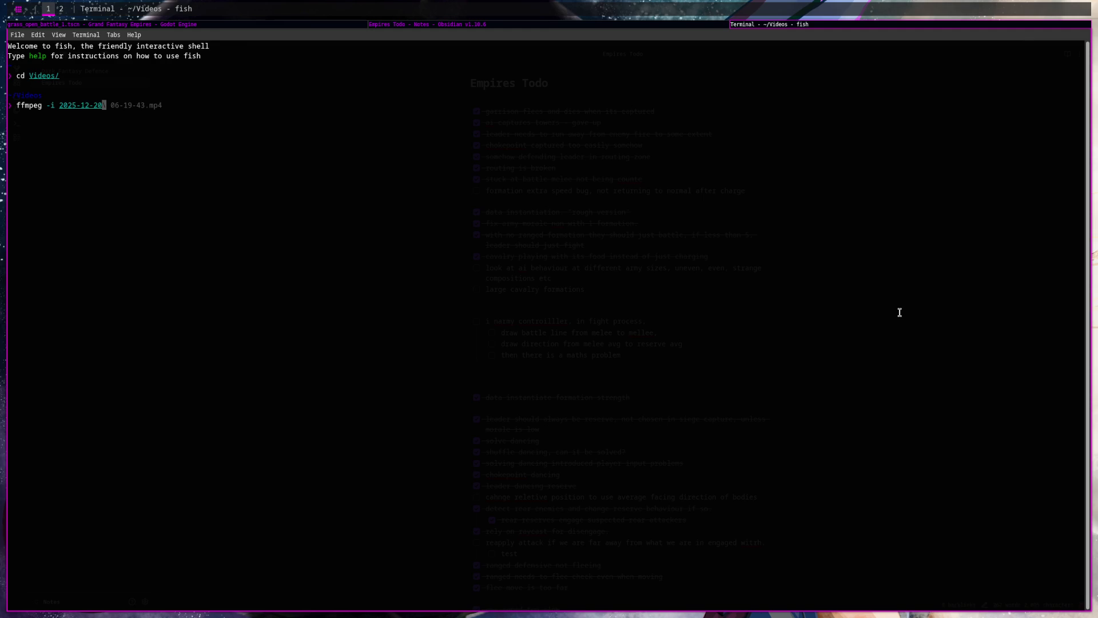
key(Tab)
key(Left)
key(Right)
key(BackSpace)
key(BackSpace)
key(BackSpace)
text(8)
key(Tab)
text(nvidia.)
text(webm)
key(Return)
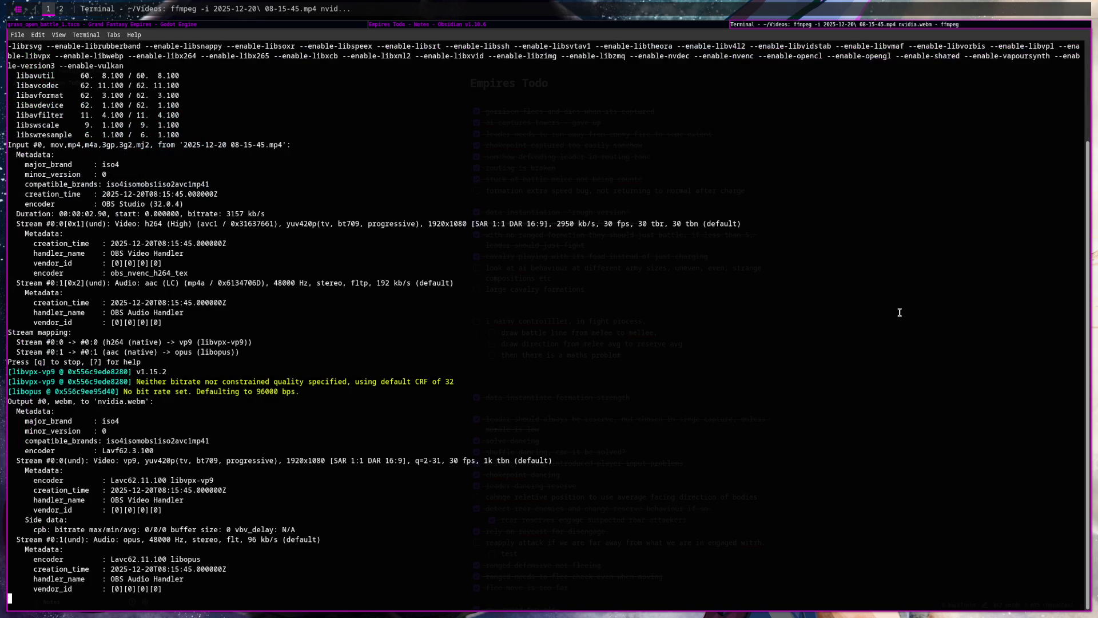
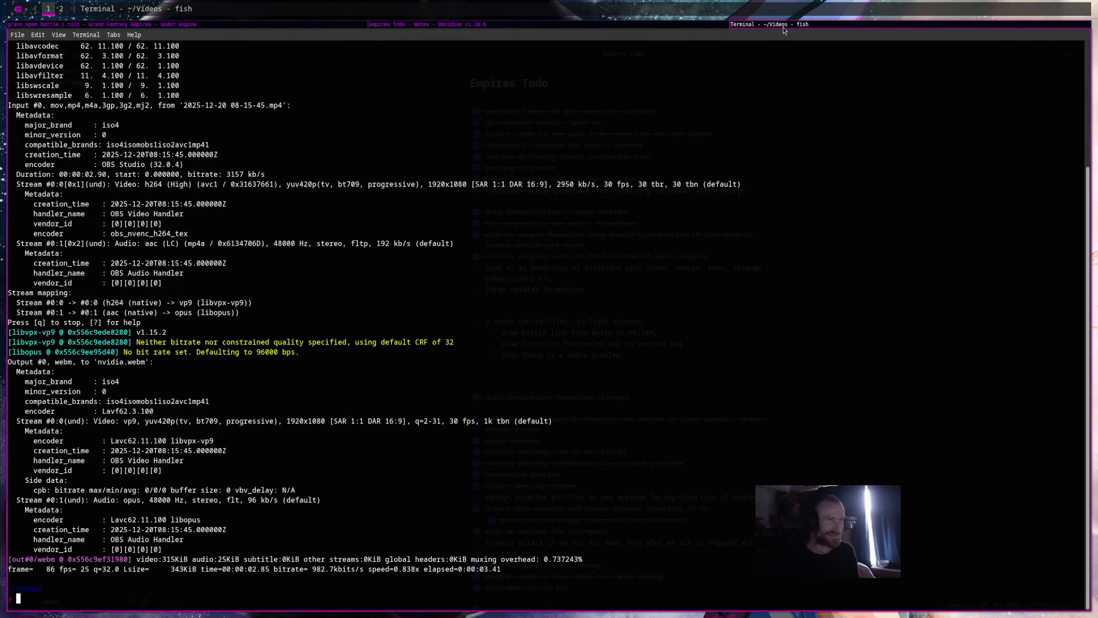
Leave the finished nvidia.webm conversion and return to the army_controller.gd script in Godot
click(562, 25)
key(alt+Tab)
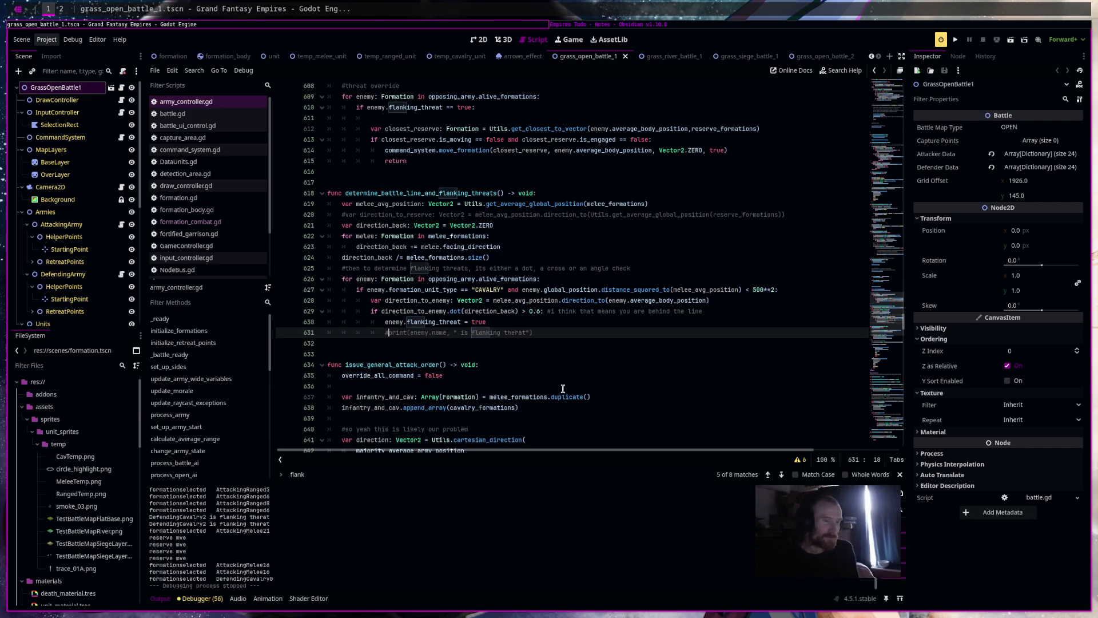
Scroll through the battle script's flanking and attack-order code
click(615, 342)
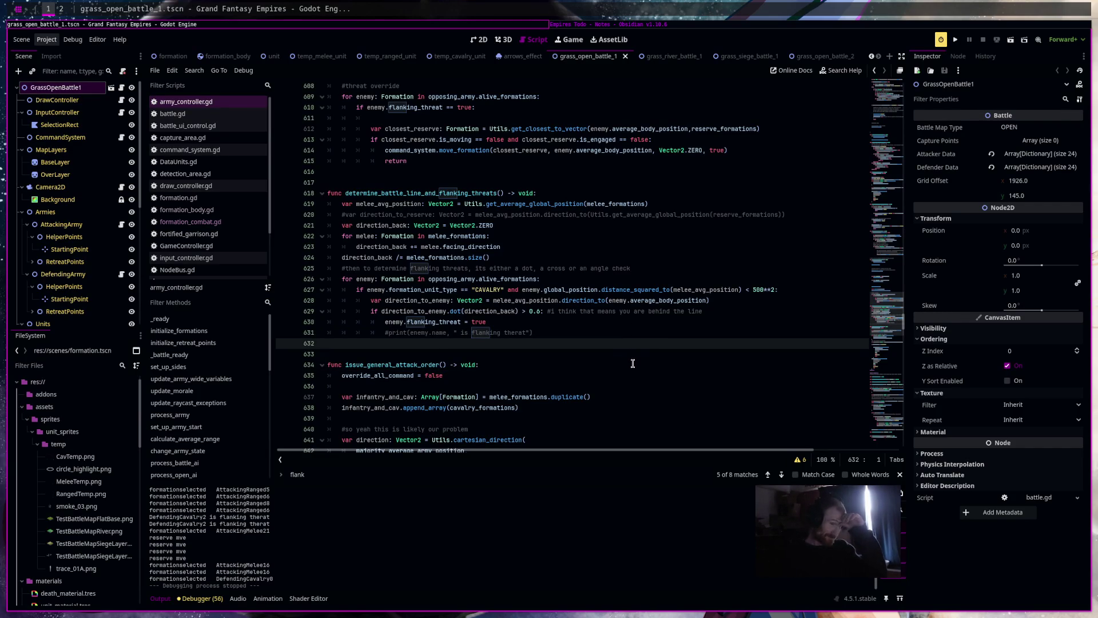
scroll(632, 343, down, 1)
scroll(629, 338, down, 3)
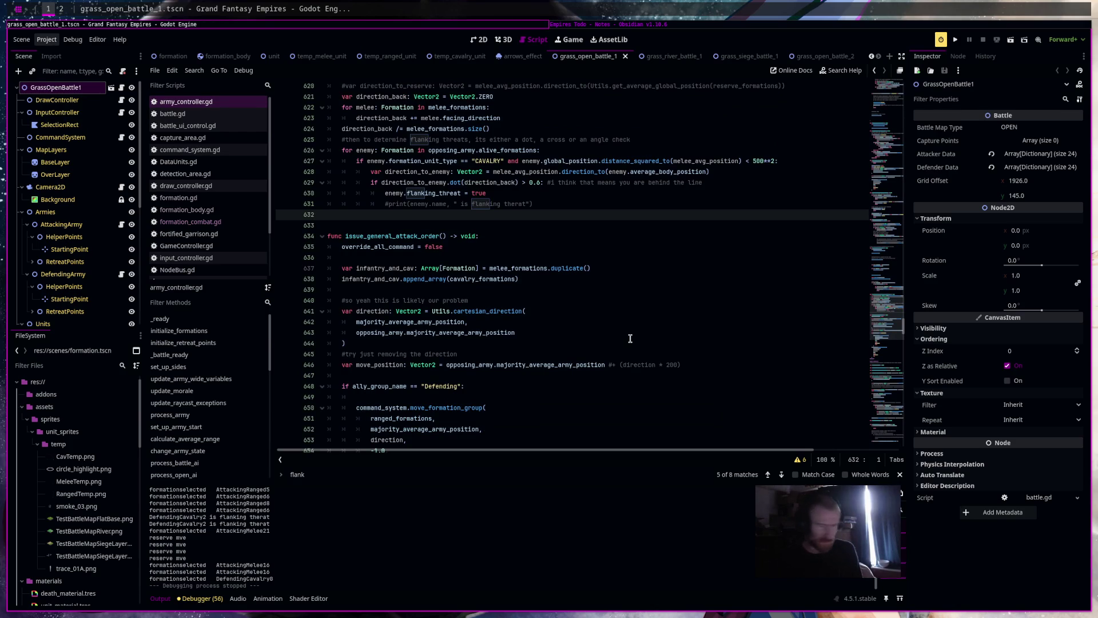
Glance at the YouTube stream in Firefox, return to the move_position line, then bring up the Empires Todo note
key(super+2)
key(ctrl+Tab)
key(ctrl+Tab)
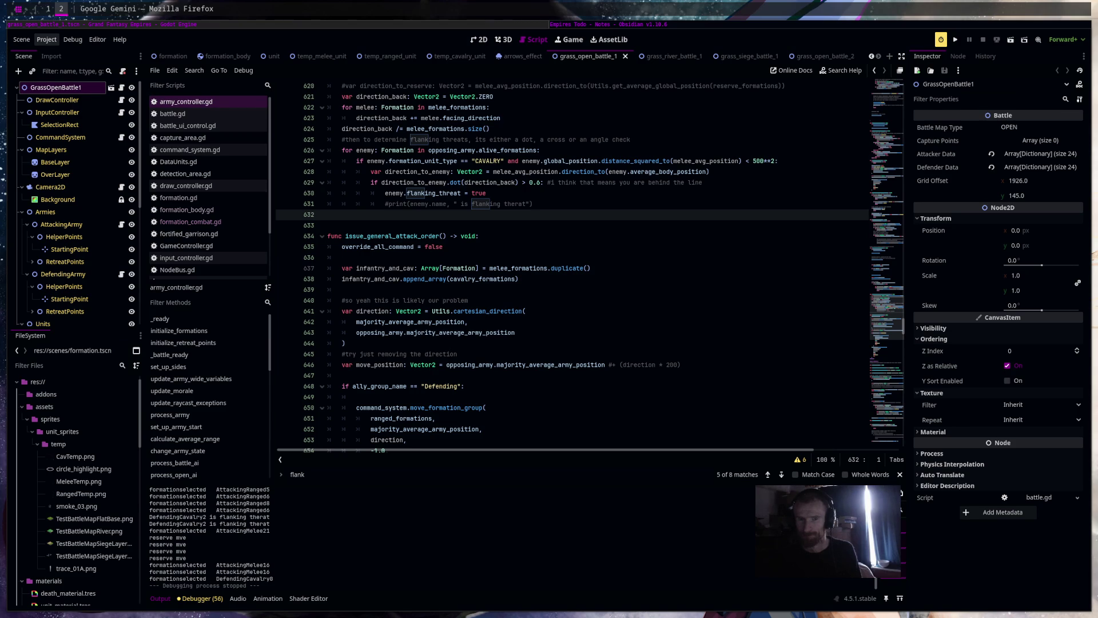
click(706, 364)
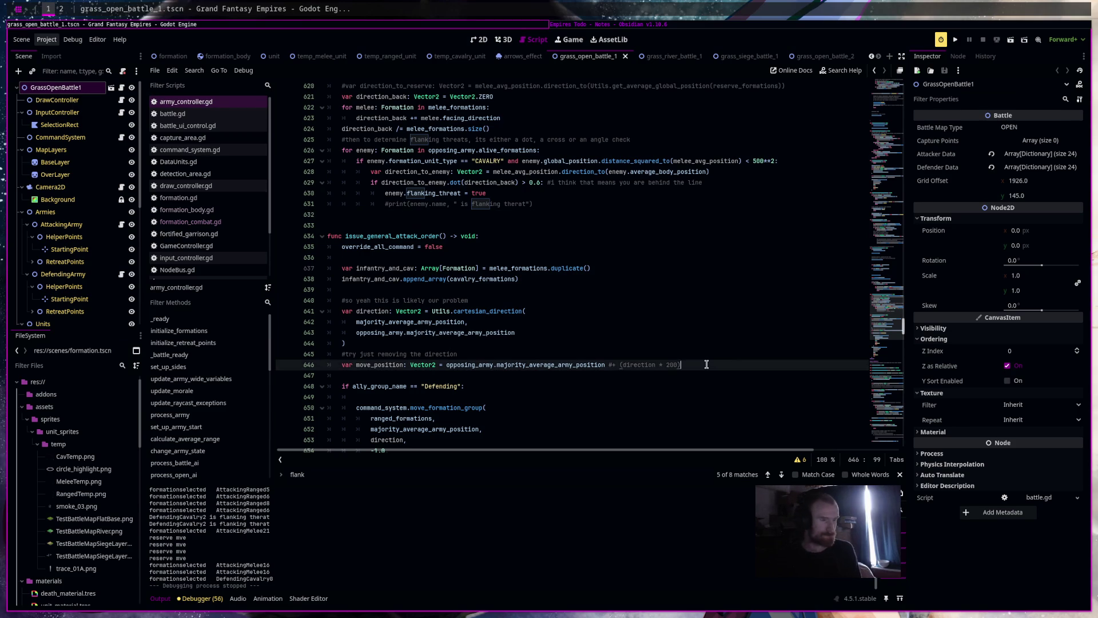
key(alt+Tab)
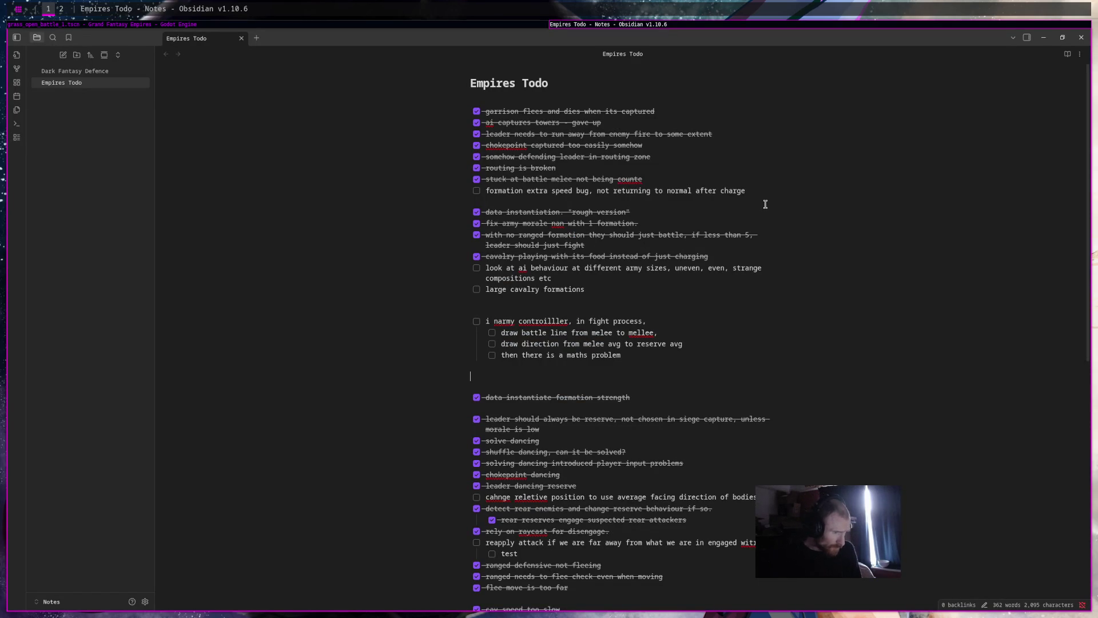
Tick off the army controller task, delete its three sub-items, and tick off the relative-position task
click(477, 321)
drag(623, 354, 430, 329)
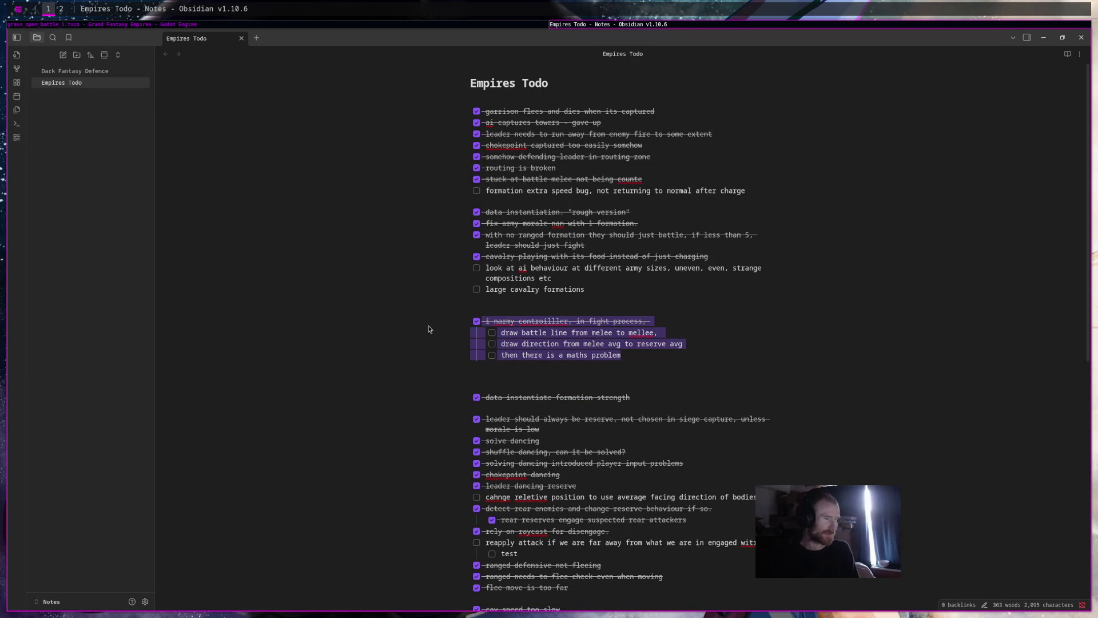
key(BackSpace)
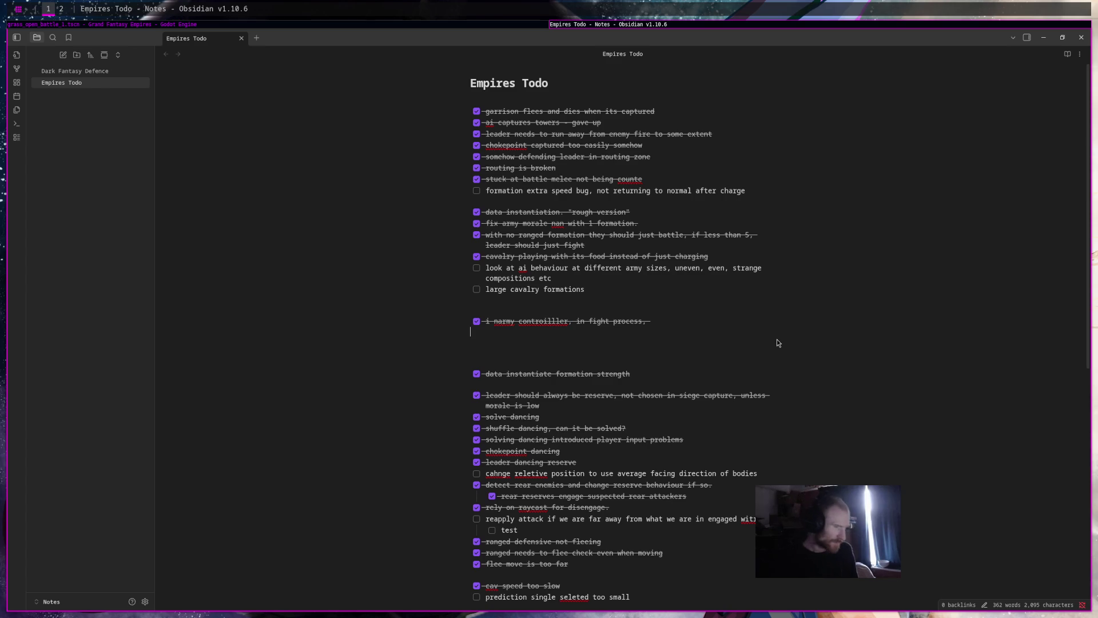
scroll(777, 343, down, 1)
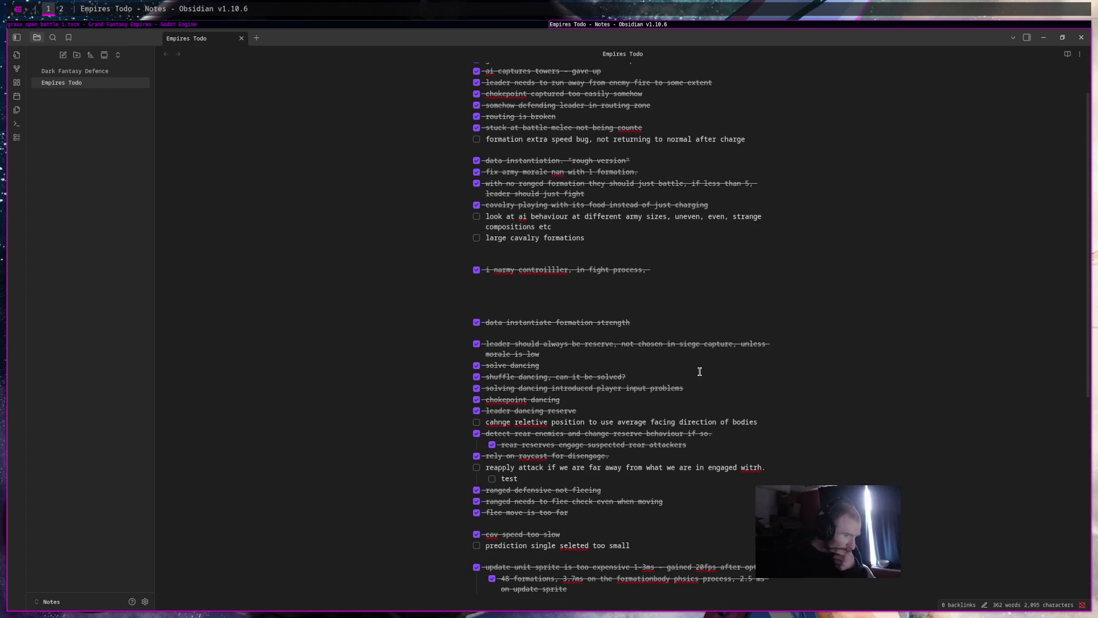
click(476, 422)
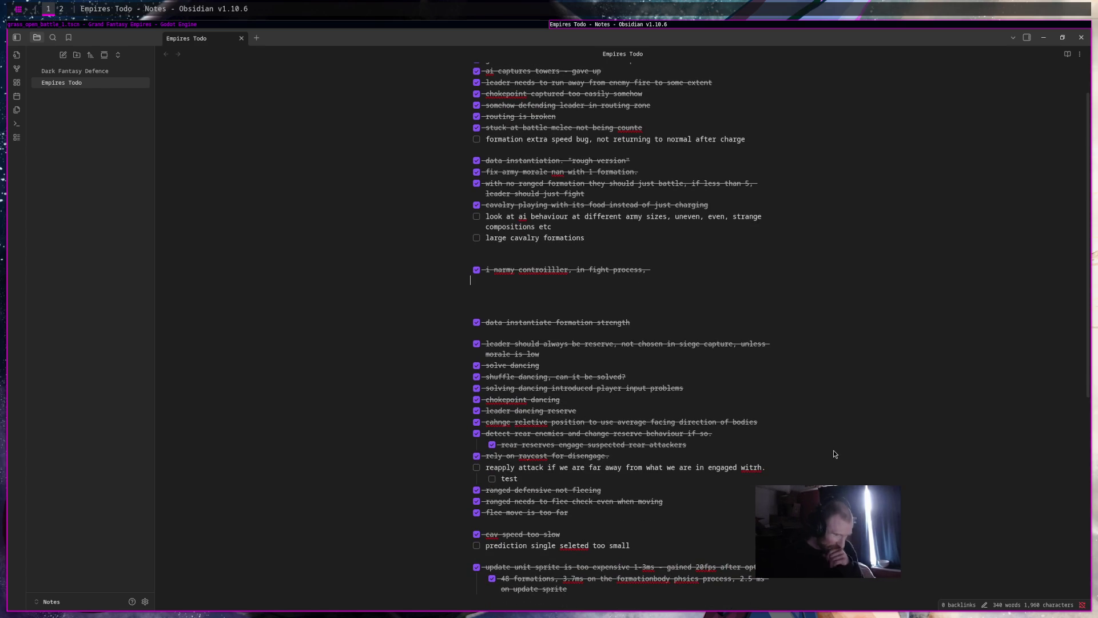
Review the cav speed, prediction and extra-speed-bug lines, and indent 'large cavalry formations' under its parent
scroll(833, 450, down, 3)
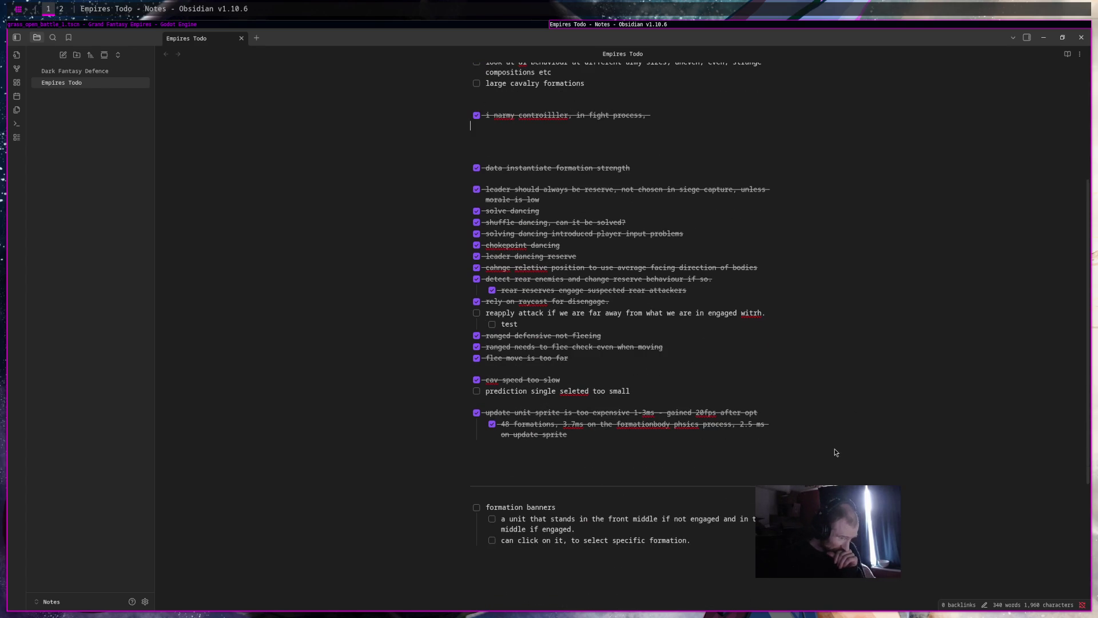
drag(630, 391, 448, 379)
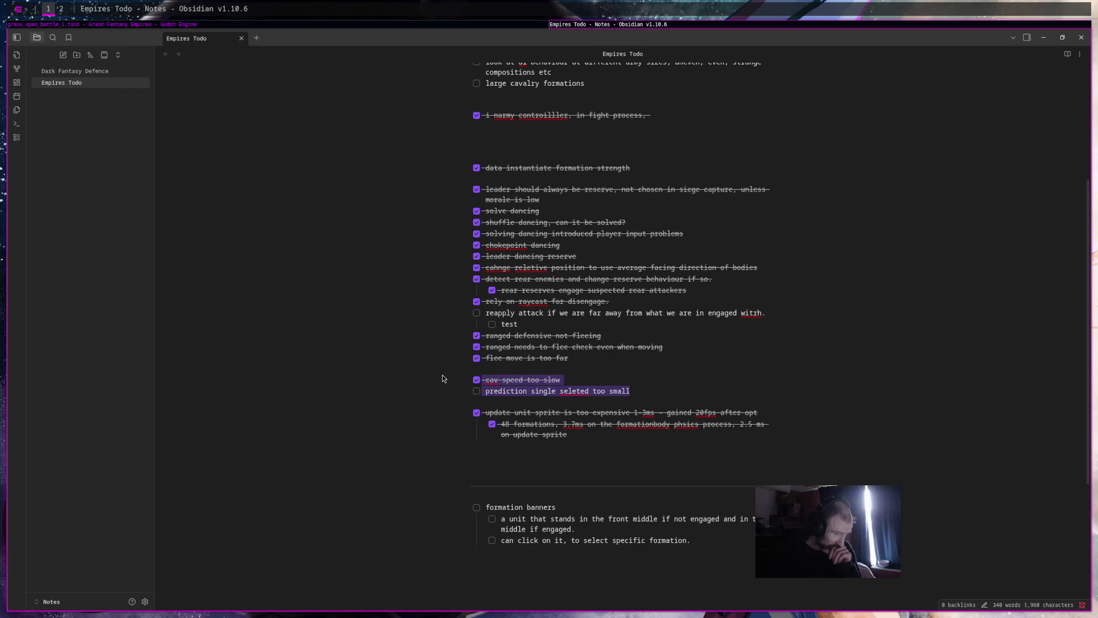
scroll(748, 400, up, 4)
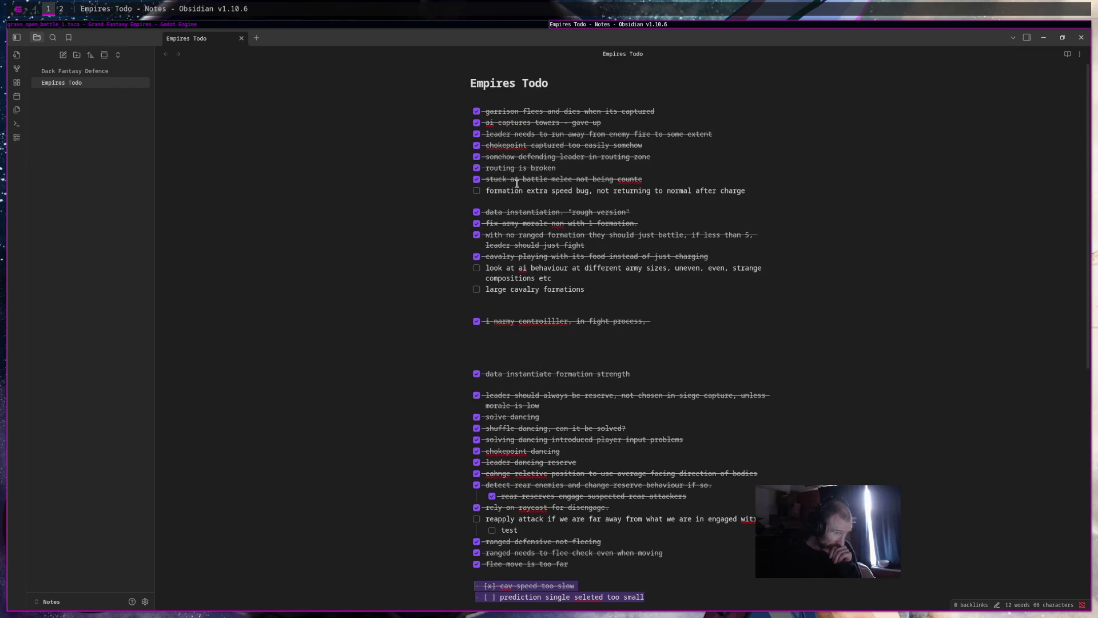
drag(481, 190, 734, 189)
click(648, 292)
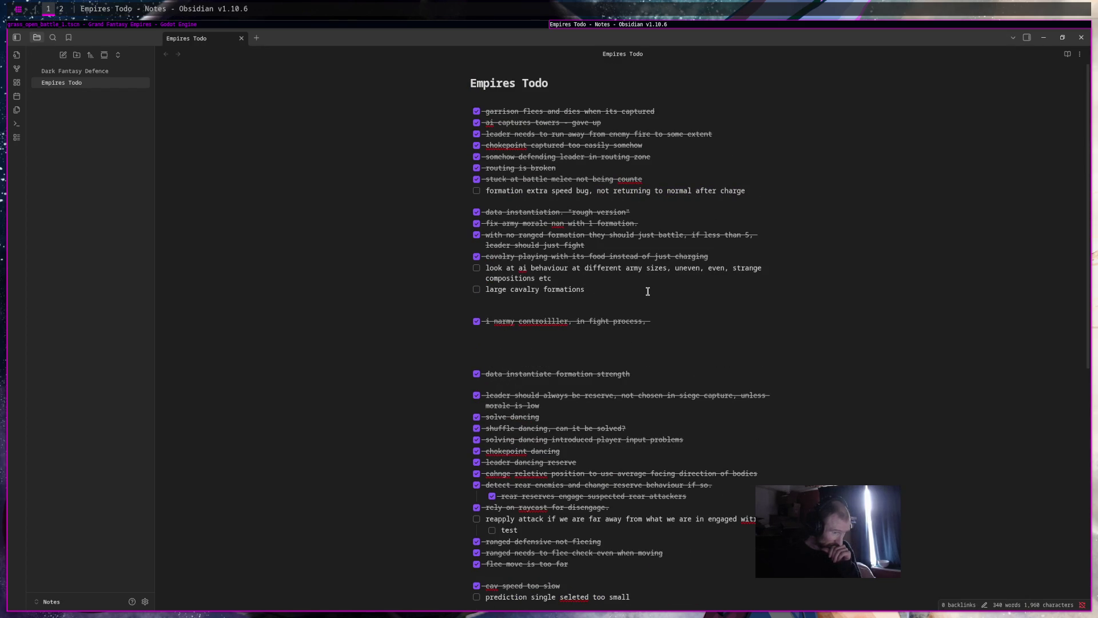
mouse_move(648, 292)
mouse_down()
mouse_move(458, 273)
mouse_move(478, 288)
mouse_up()
key(Tab)
click(350, 27)
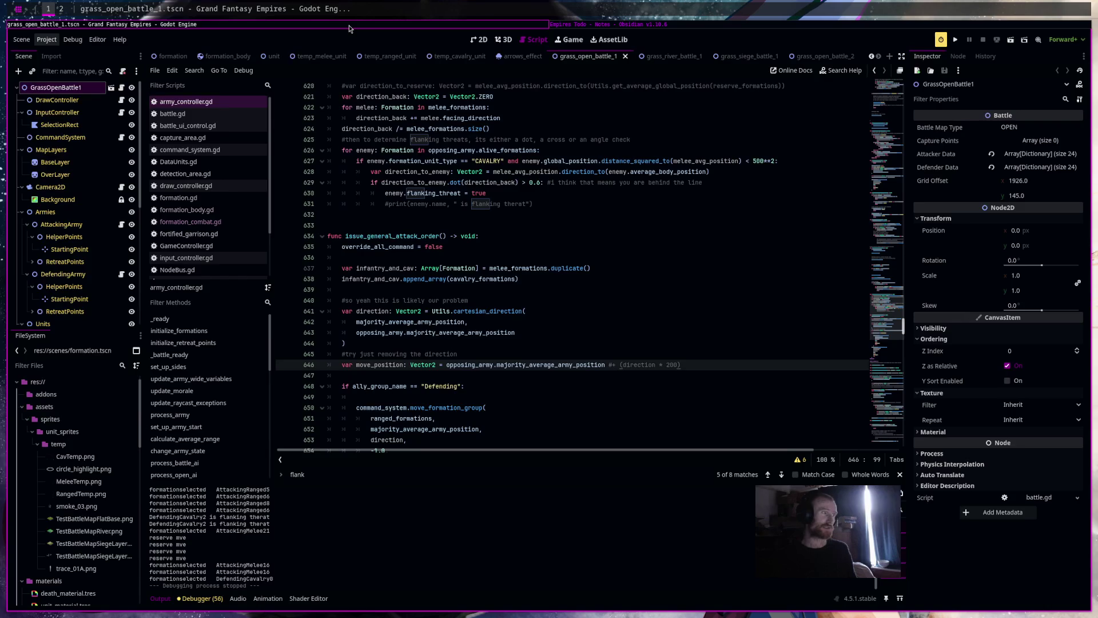
Switch to the grass_open_battle_2 scene so its Attacker Data entries show
click(810, 57)
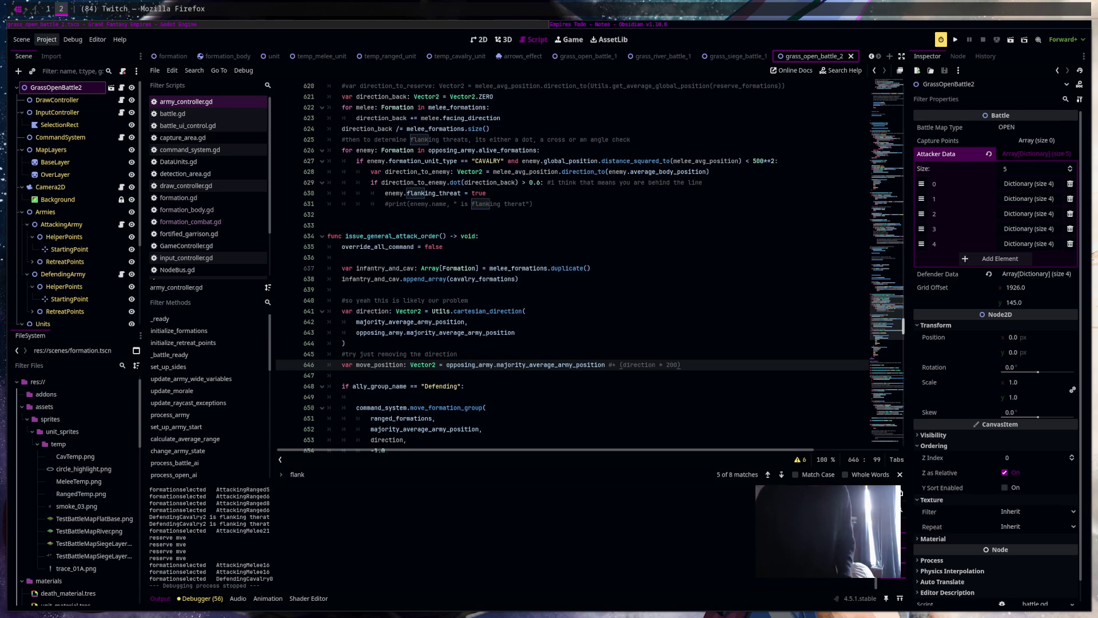
Go from Godot to the Empires Todo note and scroll down to the formation banners task
key(super+1)
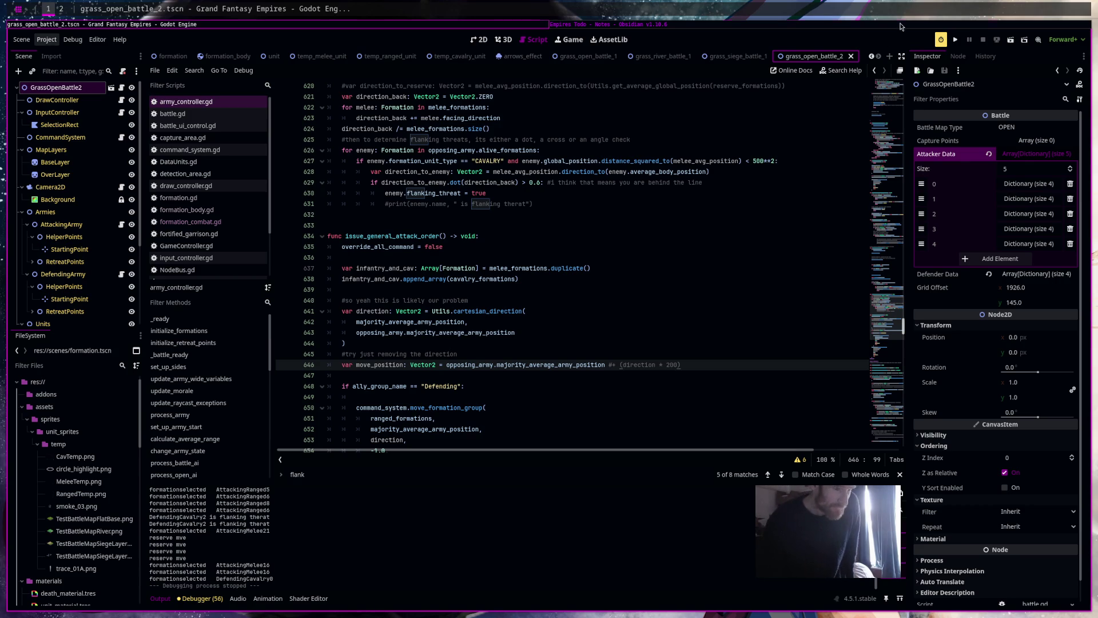
click(901, 24)
drag(619, 283, 457, 264)
scroll(757, 306, down, 5)
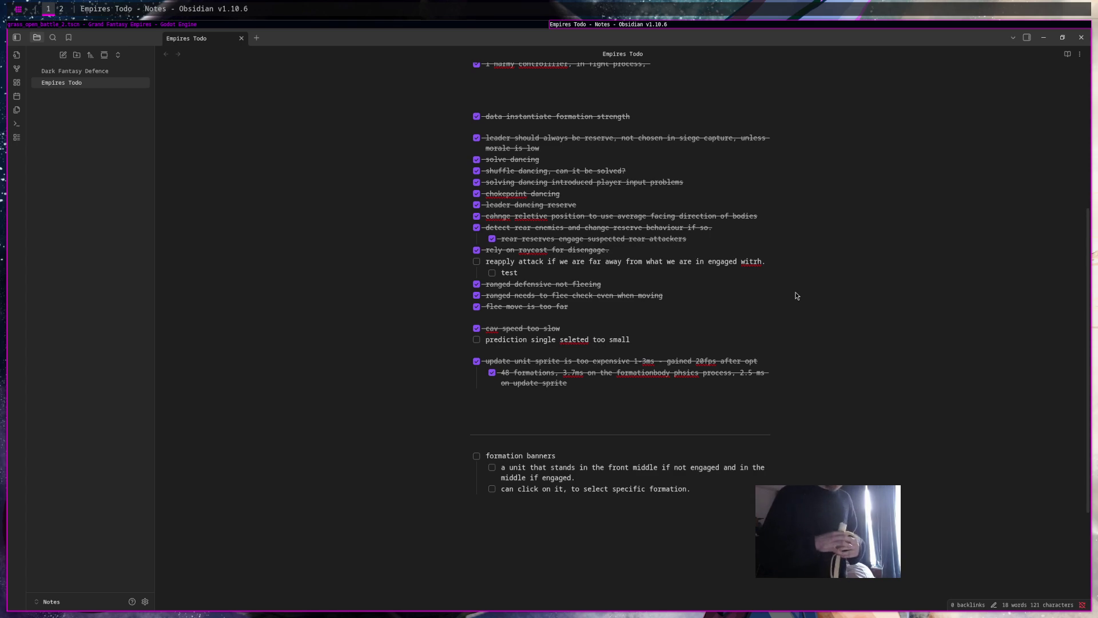
Tick off 'reapply attack', its 'test' sub-item, and the 'formation extra speed bug' task
drag(560, 265, 726, 284)
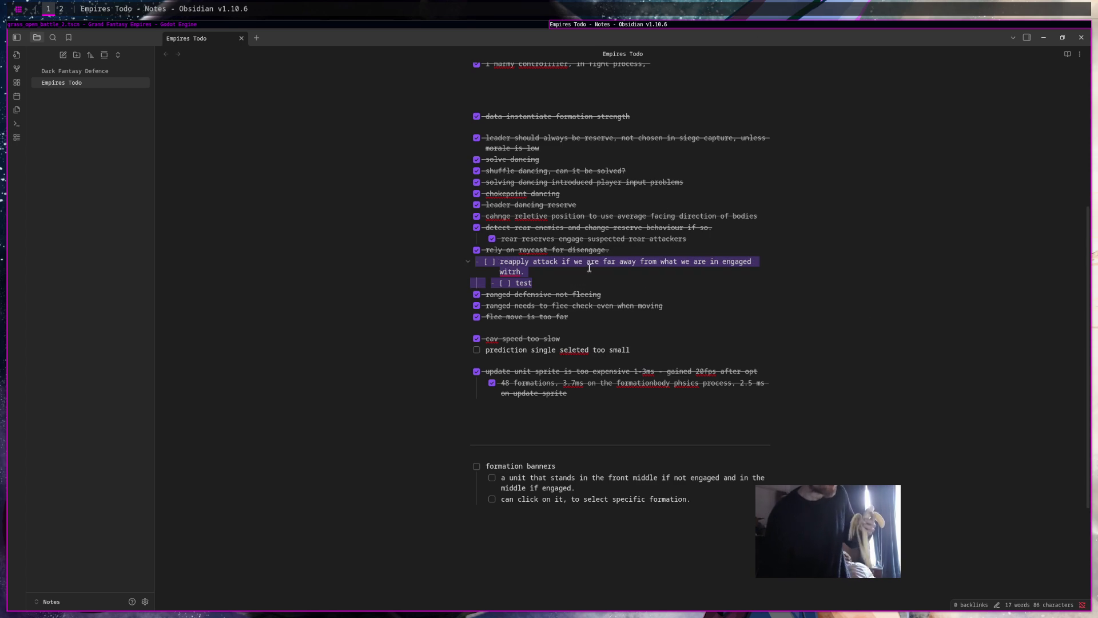
click(476, 261)
click(491, 273)
scroll(754, 273, up, 5)
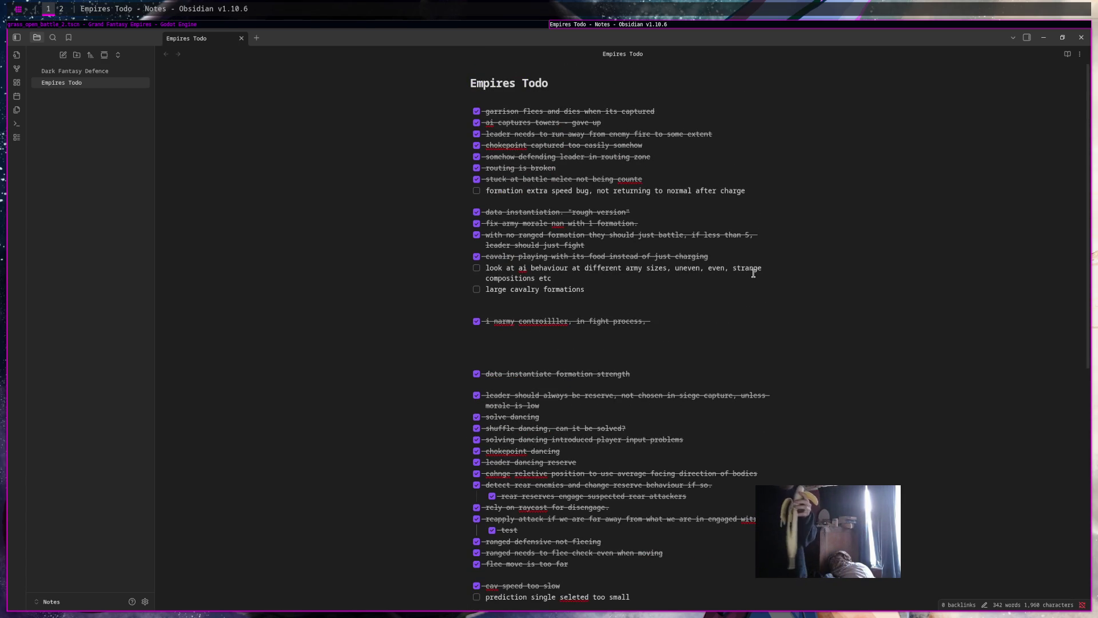
click(477, 191)
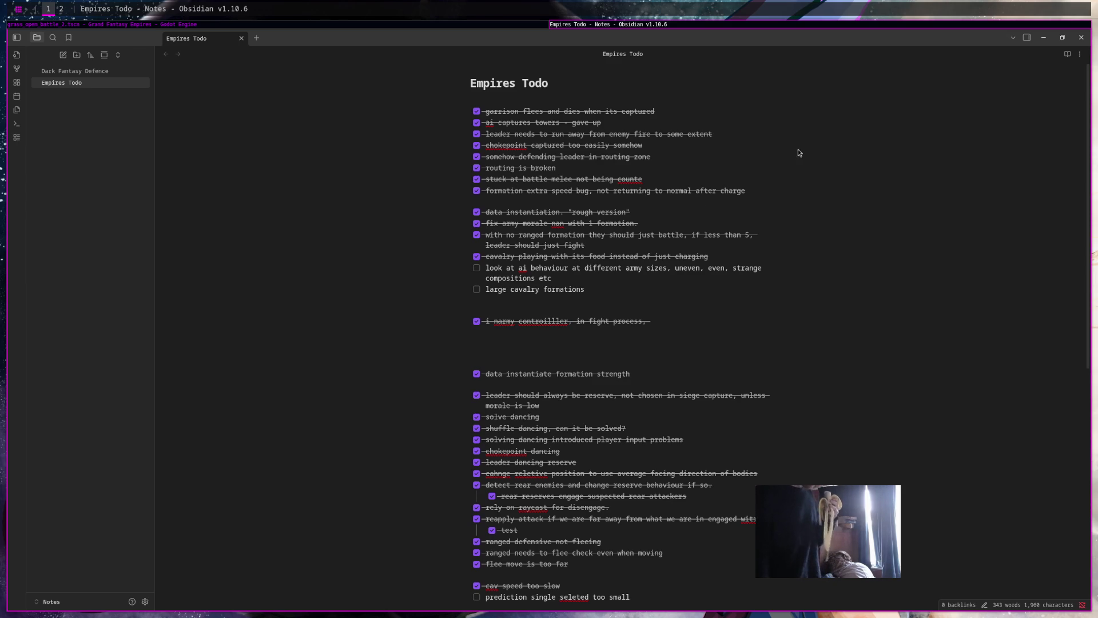
Look over the remaining cav speed and prediction lines before returning to Godot
scroll(851, 177, down, 4)
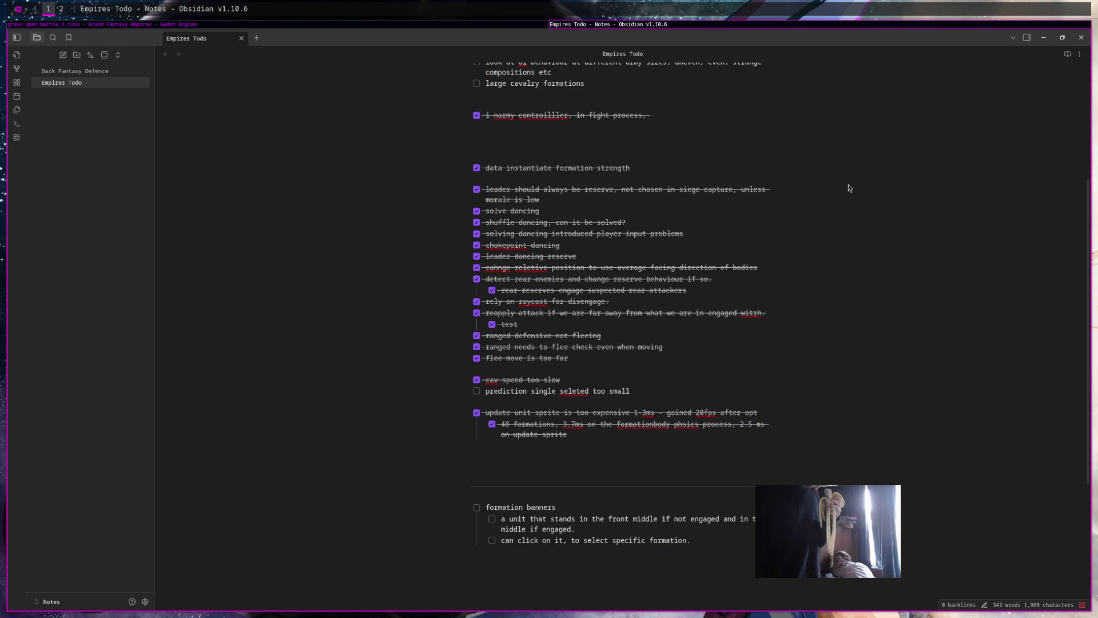
drag(650, 391, 345, 382)
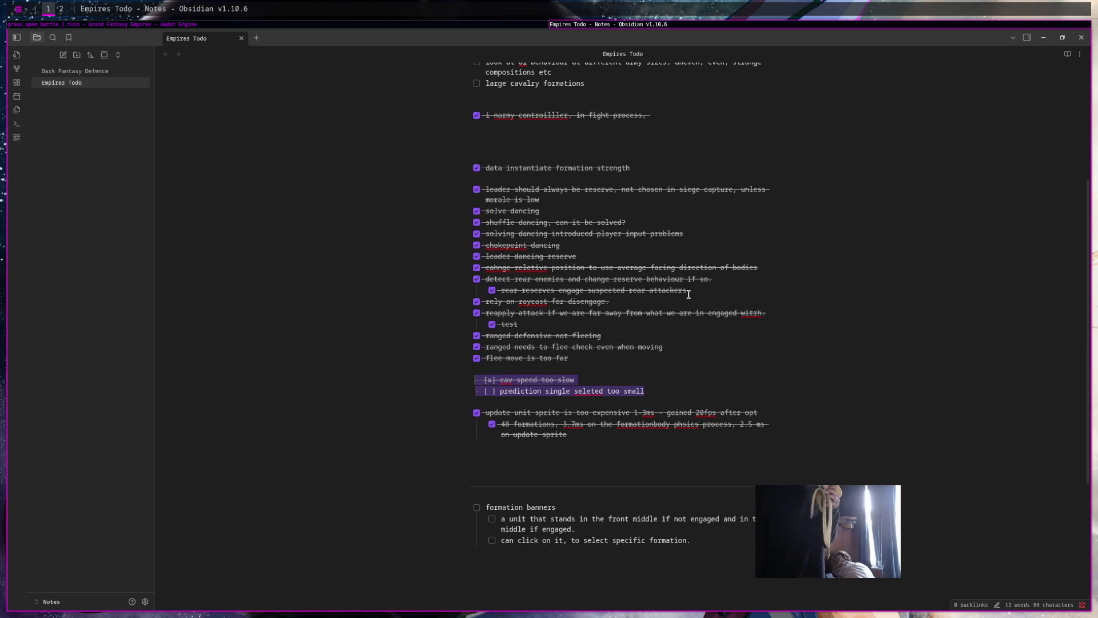
scroll(846, 305, up, 4)
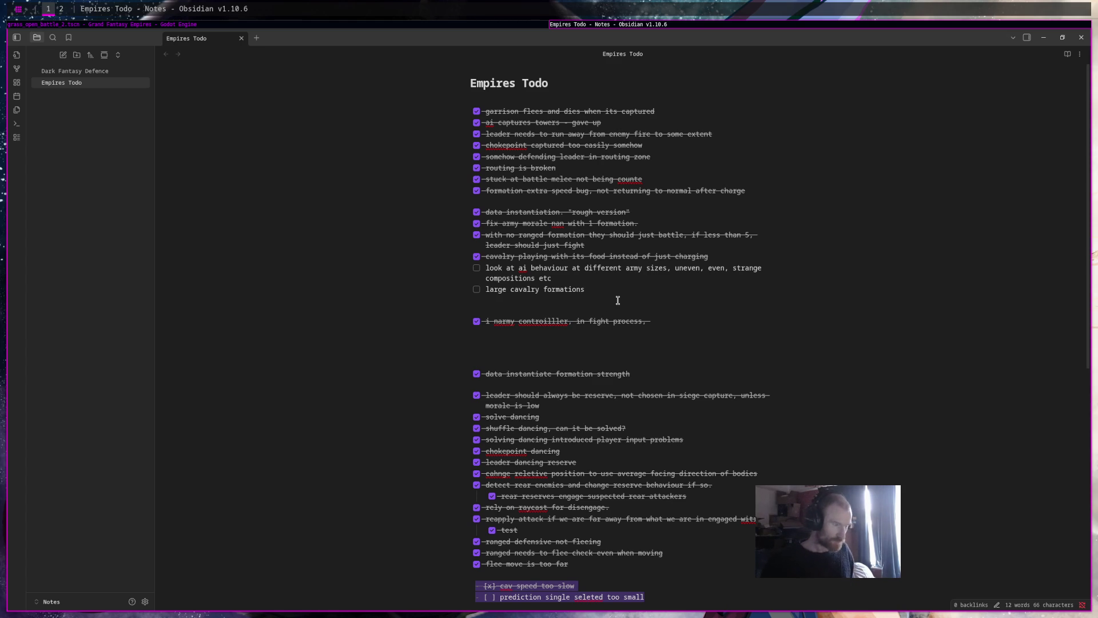
click(507, 24)
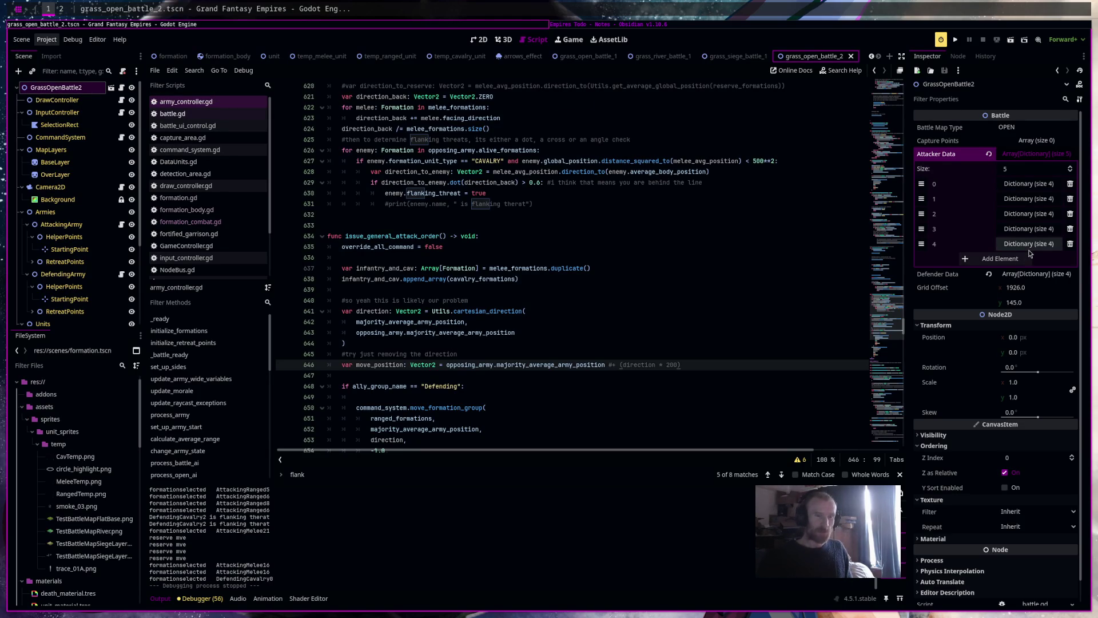
Add elements to Attacker Data until it holds 10 entries
click(1047, 246)
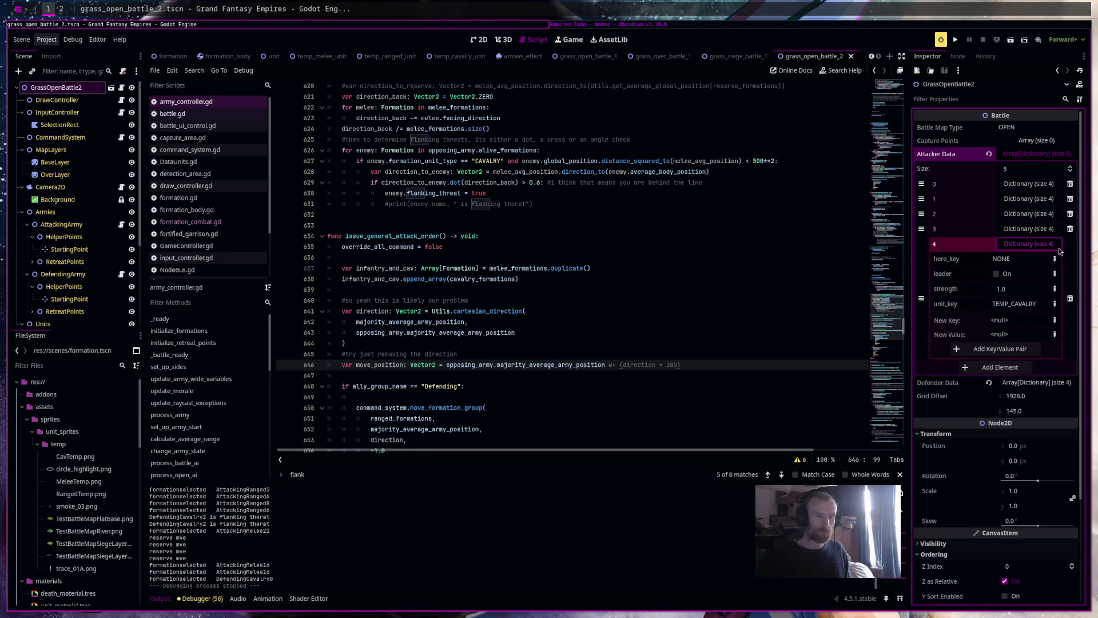
click(1006, 246)
click(1006, 260)
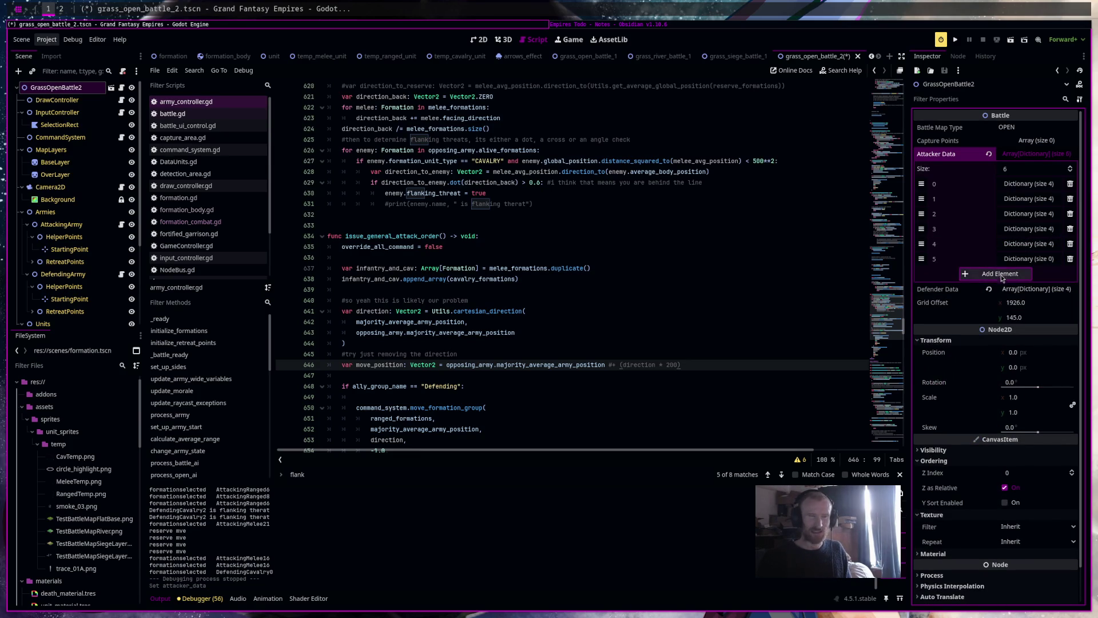
click(998, 274)
click(996, 288)
click(1000, 303)
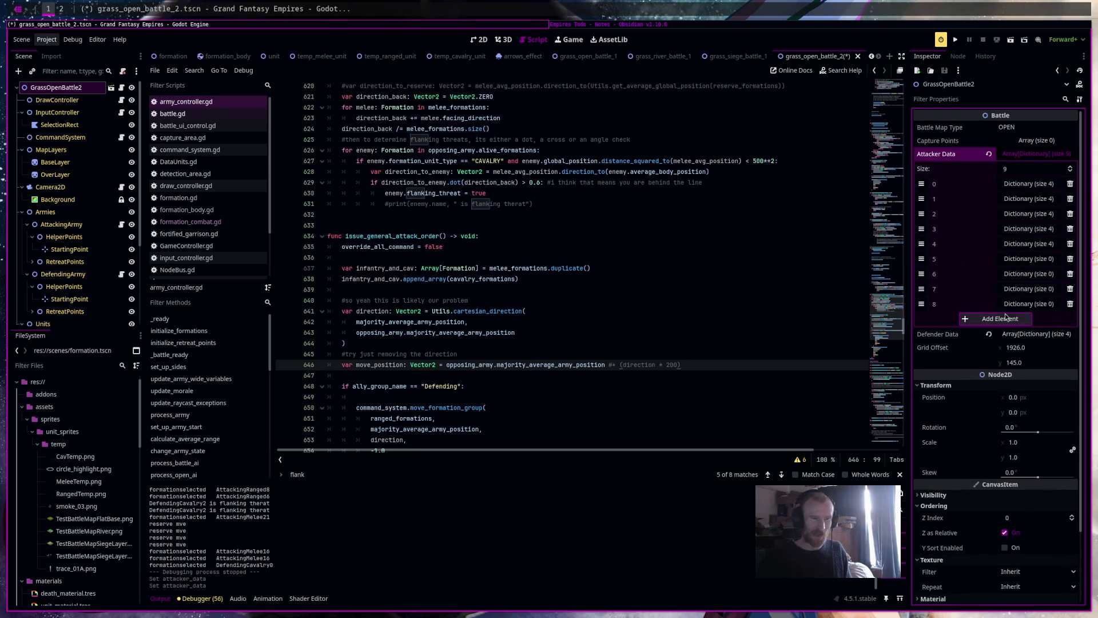
click(1004, 320)
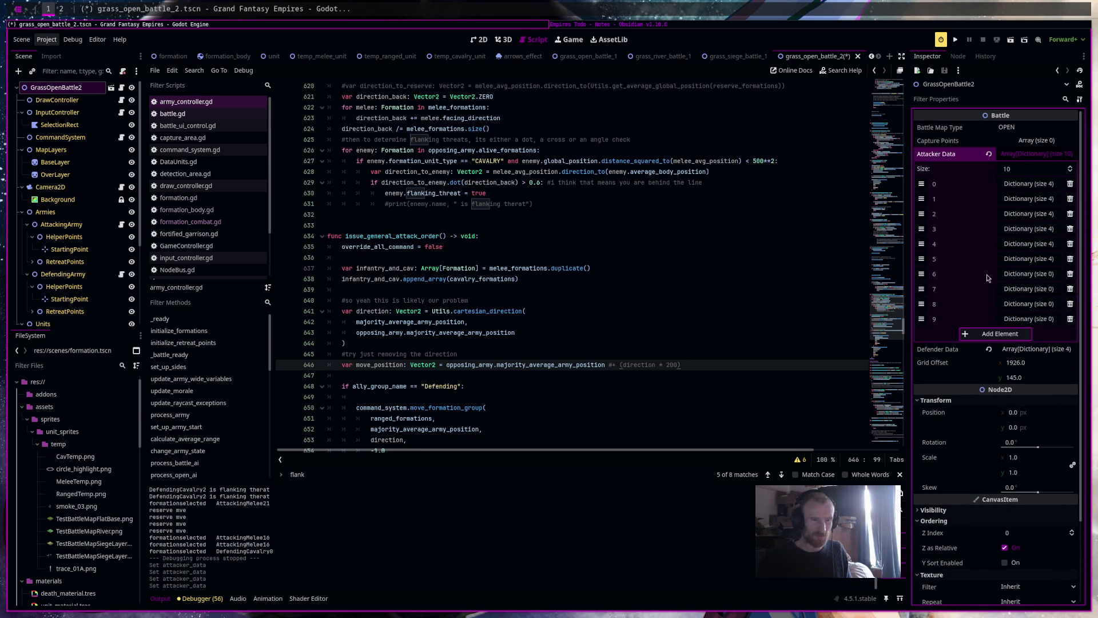
Paste the copied attacker data into each of the new empty Attacker Data entries
right_click(984, 276)
click(1006, 290)
right_click(985, 290)
click(1006, 305)
right_click(974, 311)
click(1006, 322)
right_click(987, 324)
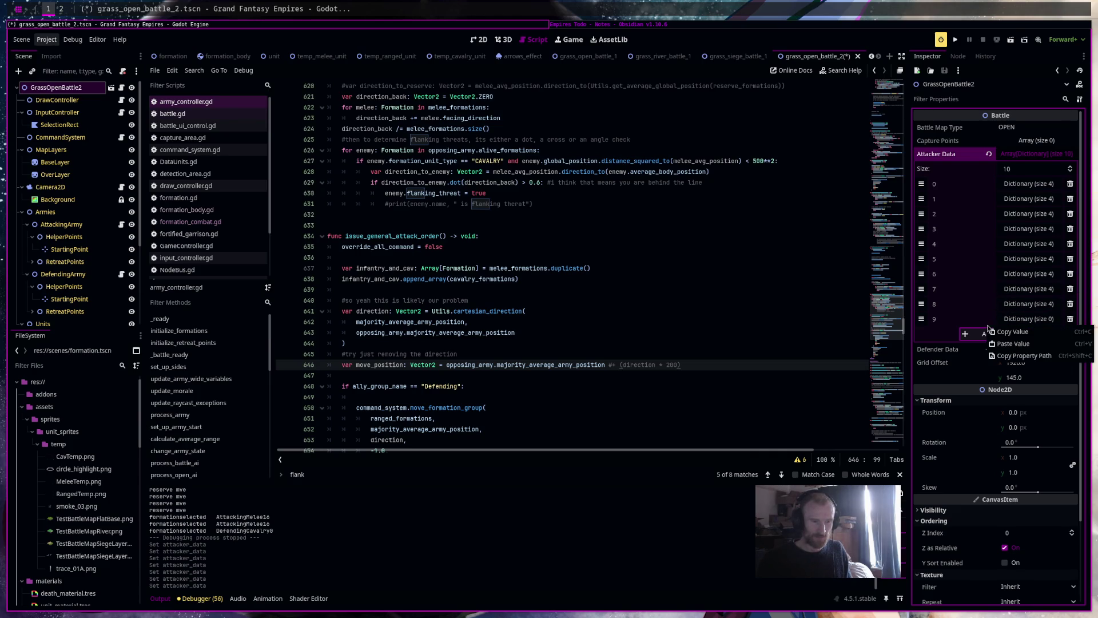
click(1011, 343)
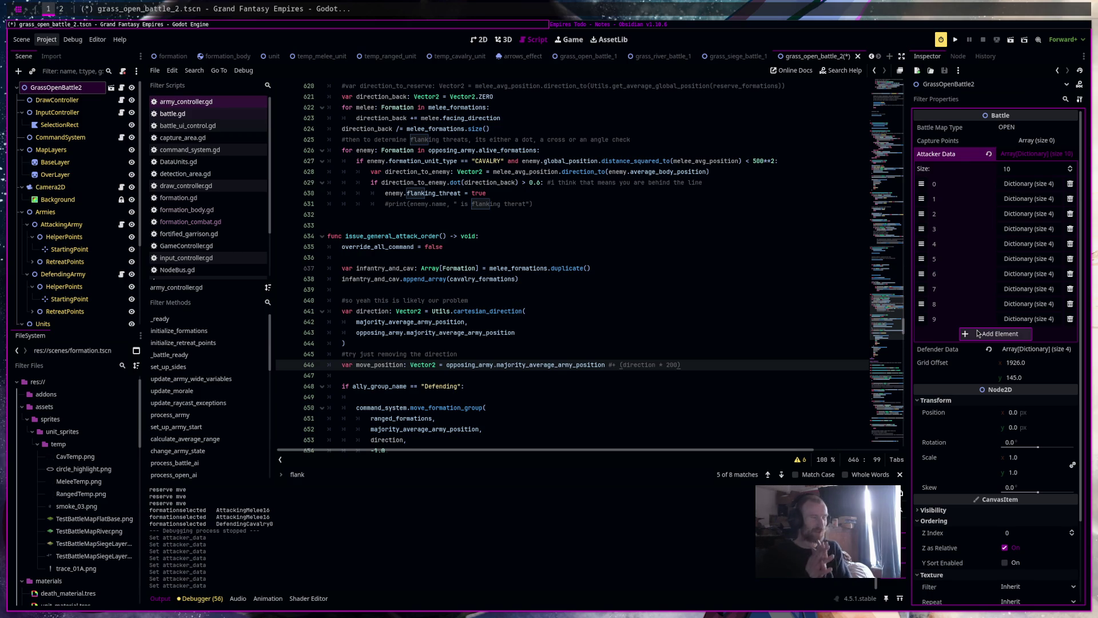
click(658, 26)
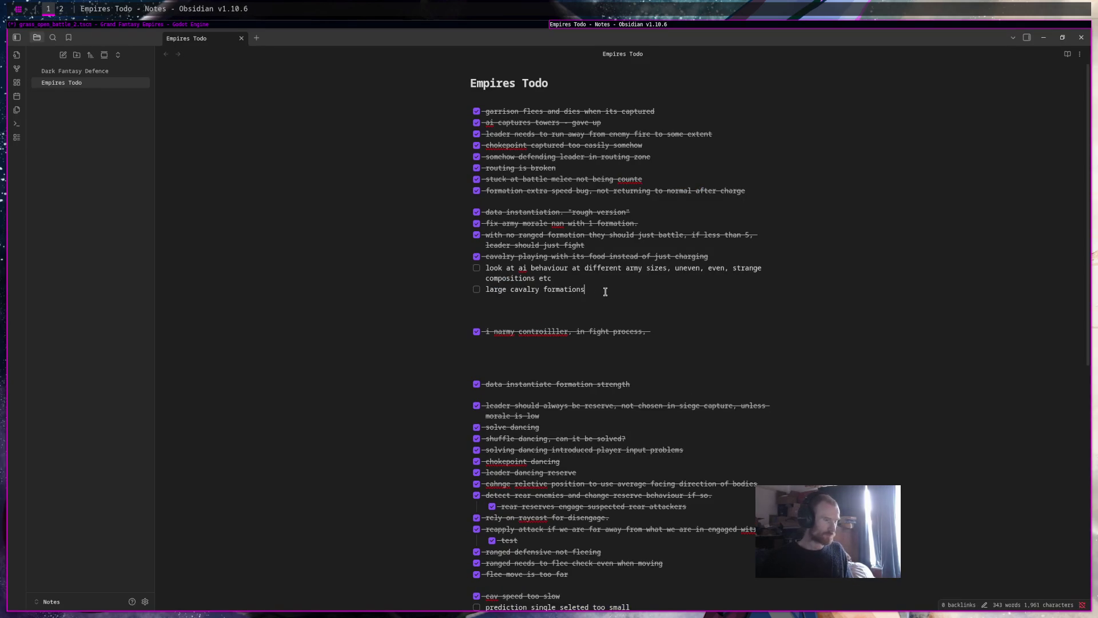
Nest a new item under 'large cavalry formations': 'if you have alot of cav, the cav becomes melee'
key(Return)
key(Tab)
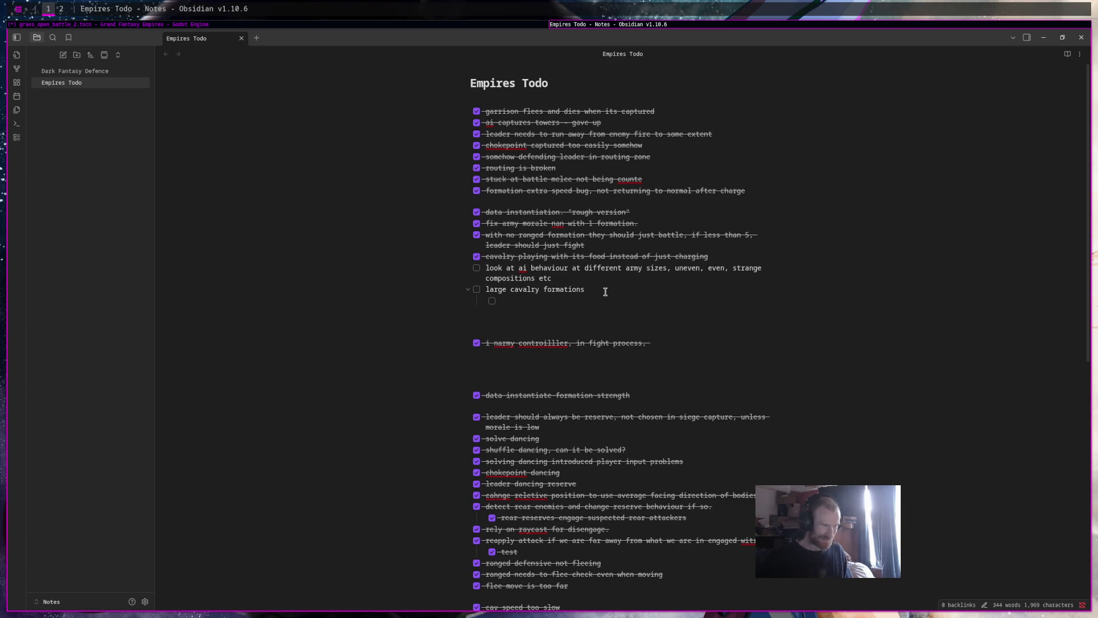
text(if y)
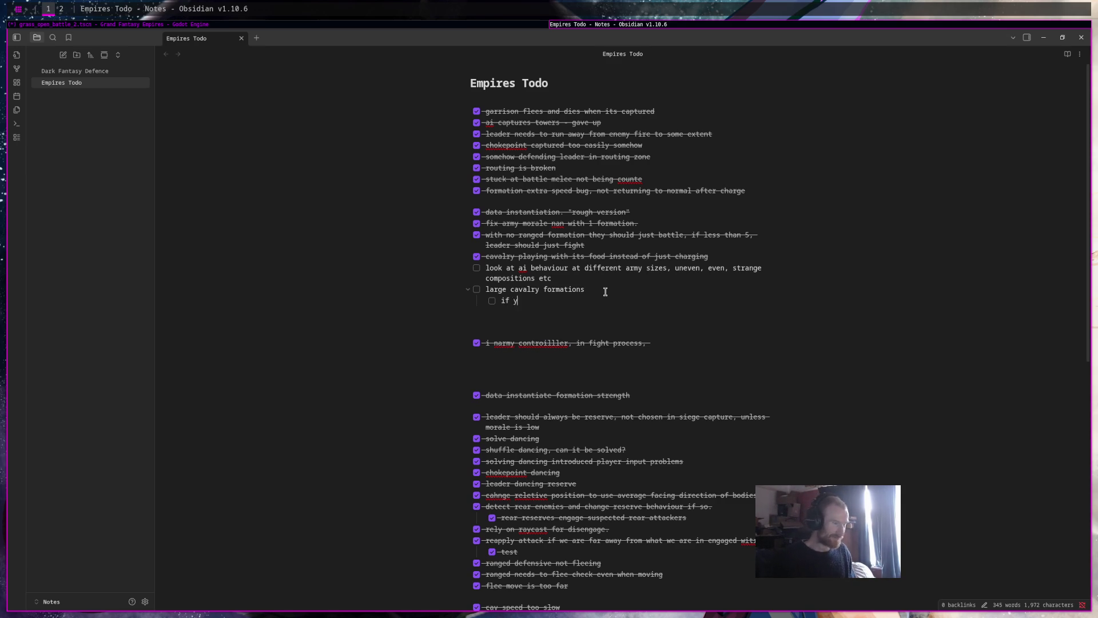
text(ou have alot of)
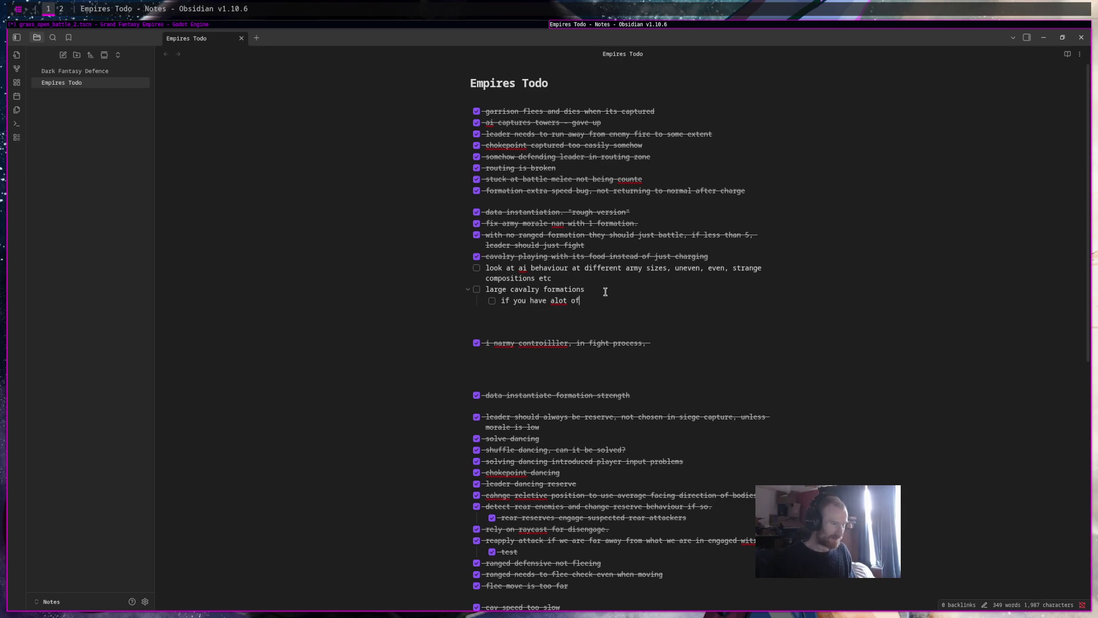
text( cav, the cav )
text(bec)
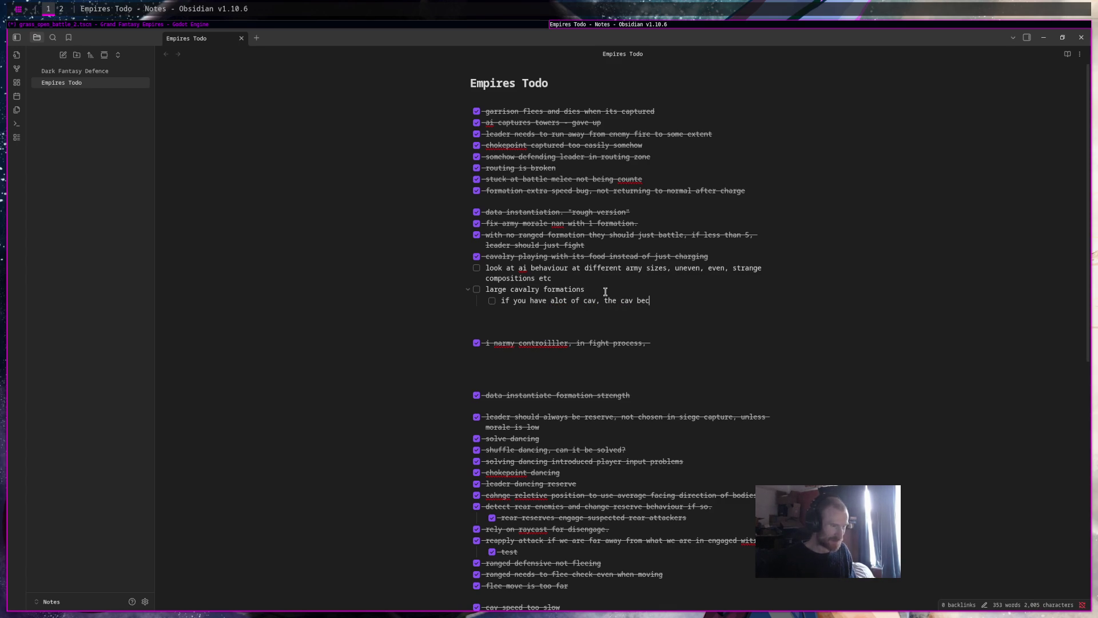
text(omes melee)
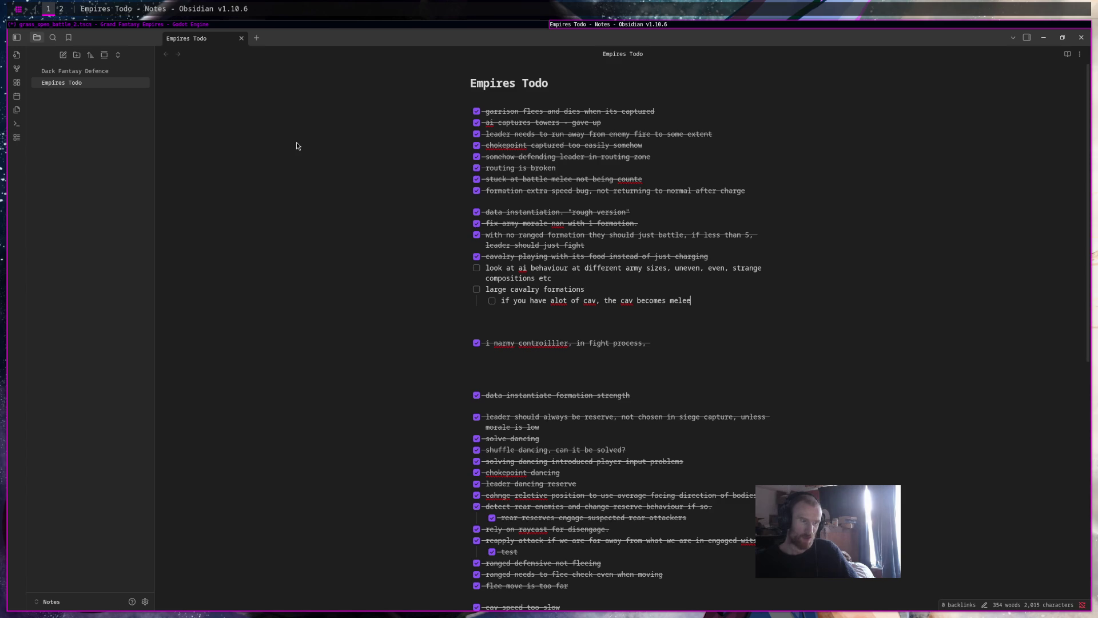
click(356, 27)
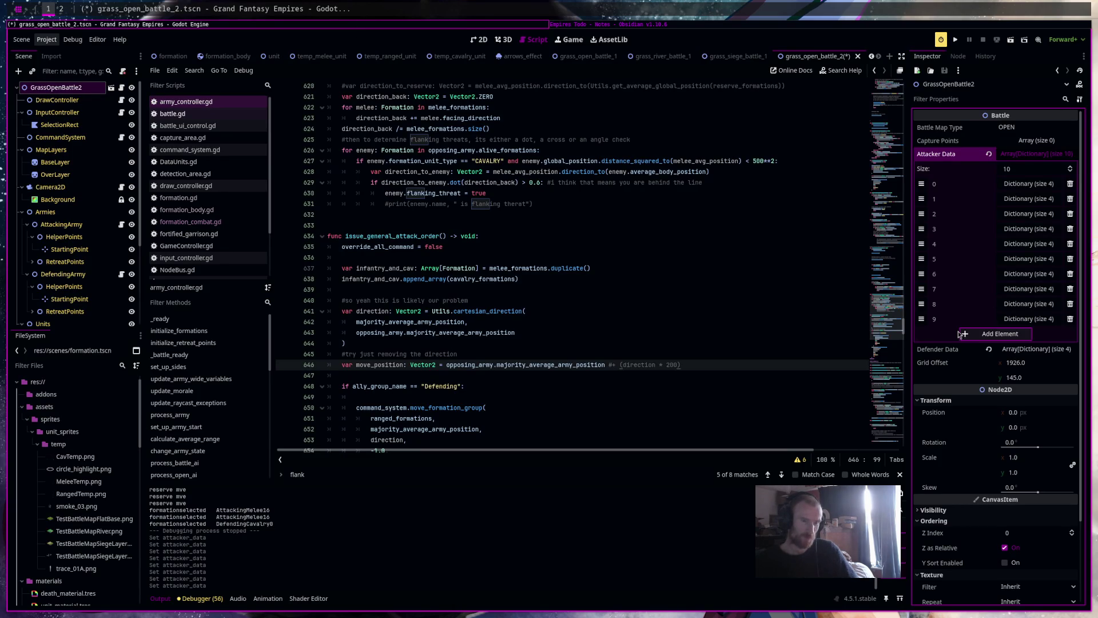
Copy Attacker Data's 10 entries into Defender Data, save the scene, and run the game
click(1010, 320)
click(1009, 321)
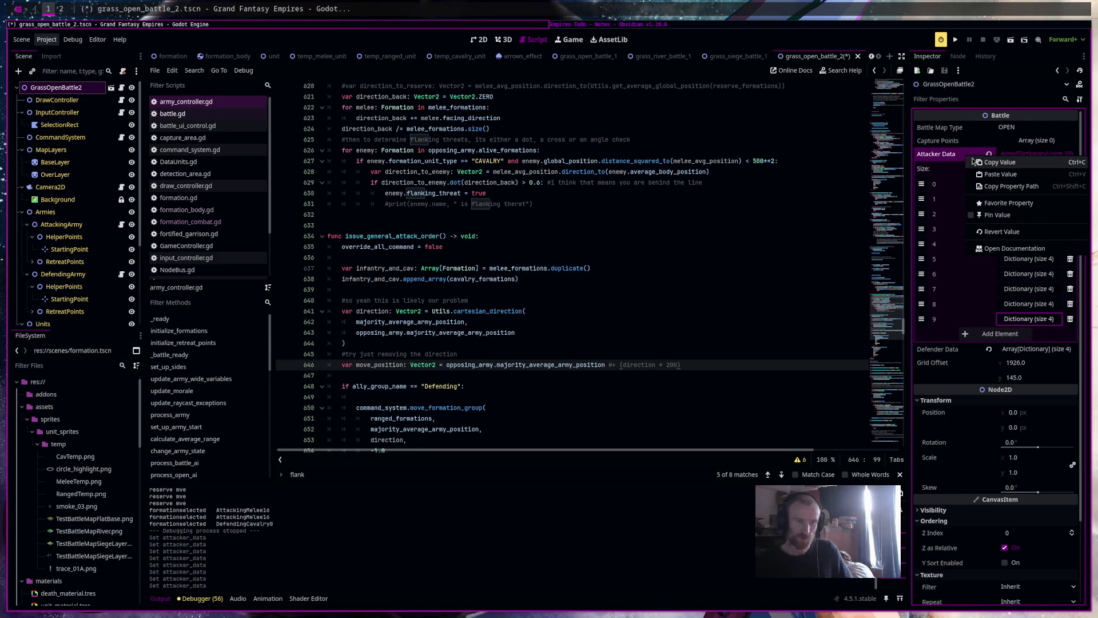
right_click(952, 355)
click(972, 375)
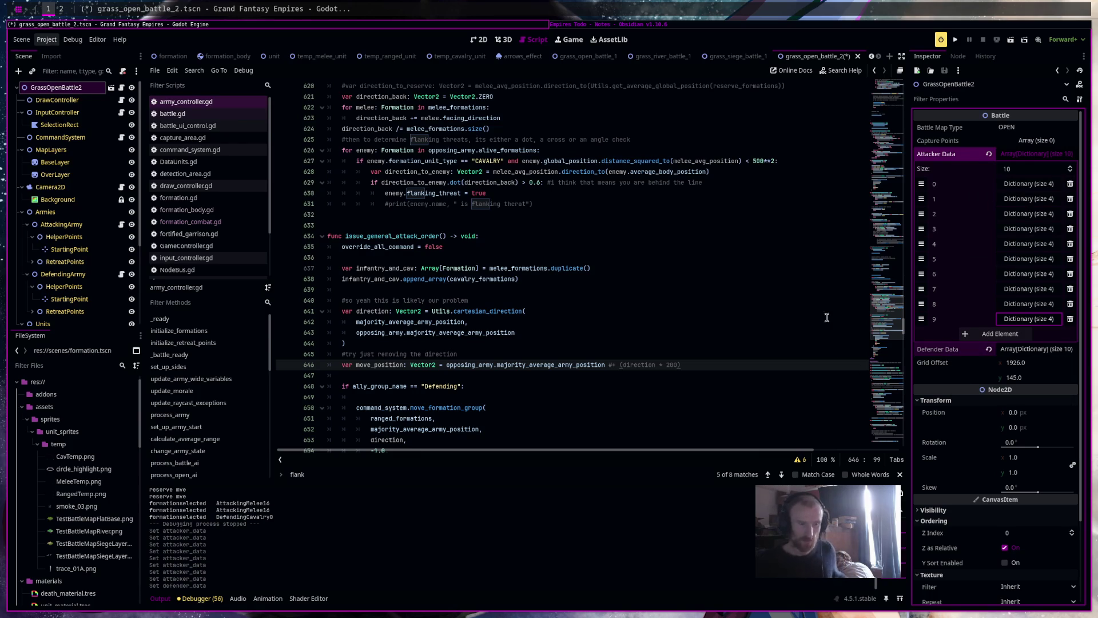
key(ctrl+s)
click(1010, 40)
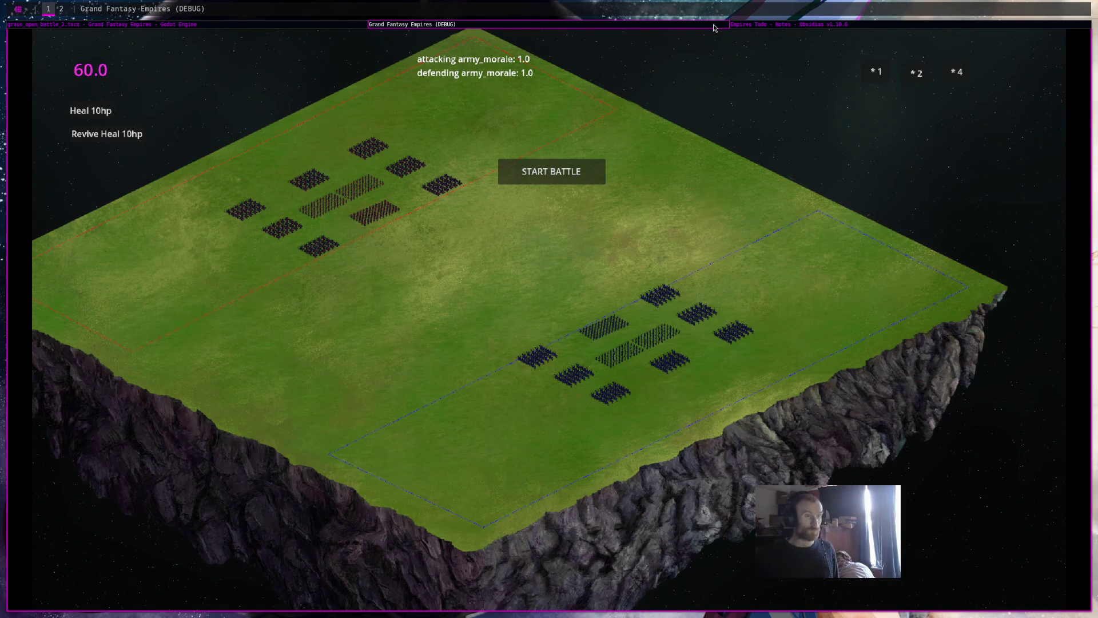
Start the test battle, which breaks on a Nil 'is_moving' error at army_controller.gd line 613
click(586, 174)
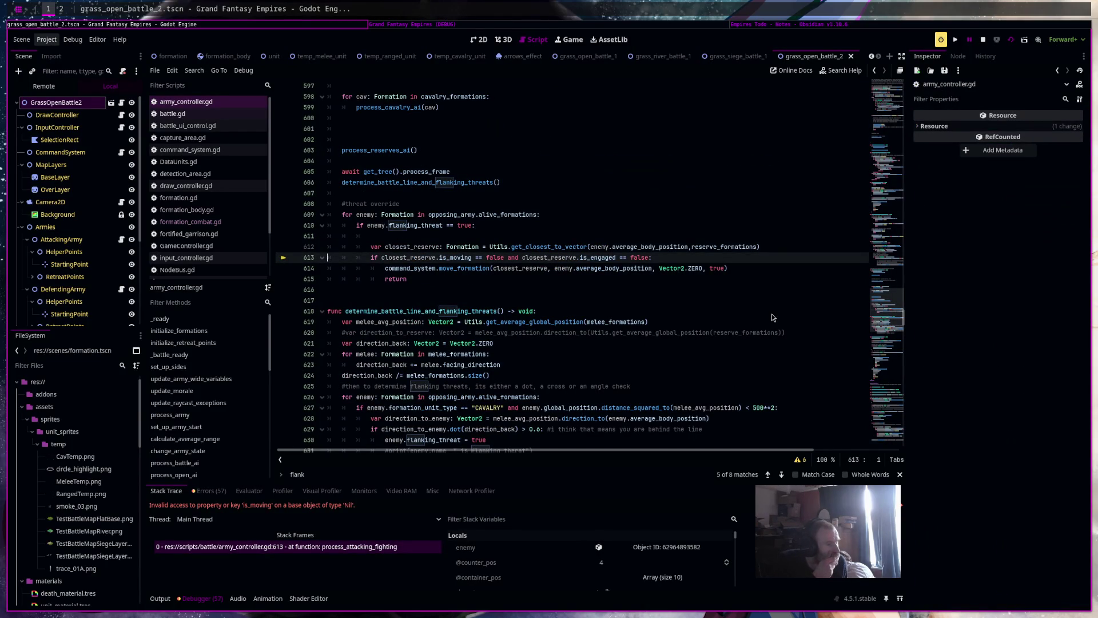
Prefix the line 613 condition with 'closest_reserve != null and '
click(384, 259)
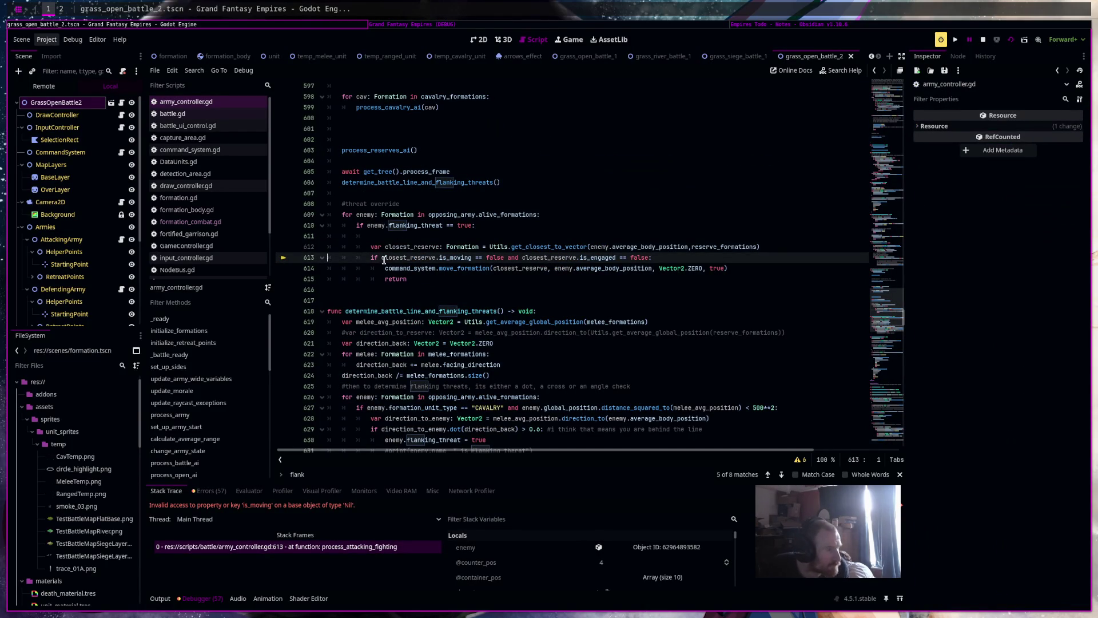
key(Left)
key(Left)
mouse_move(387, 261)
text(closest_reserve )
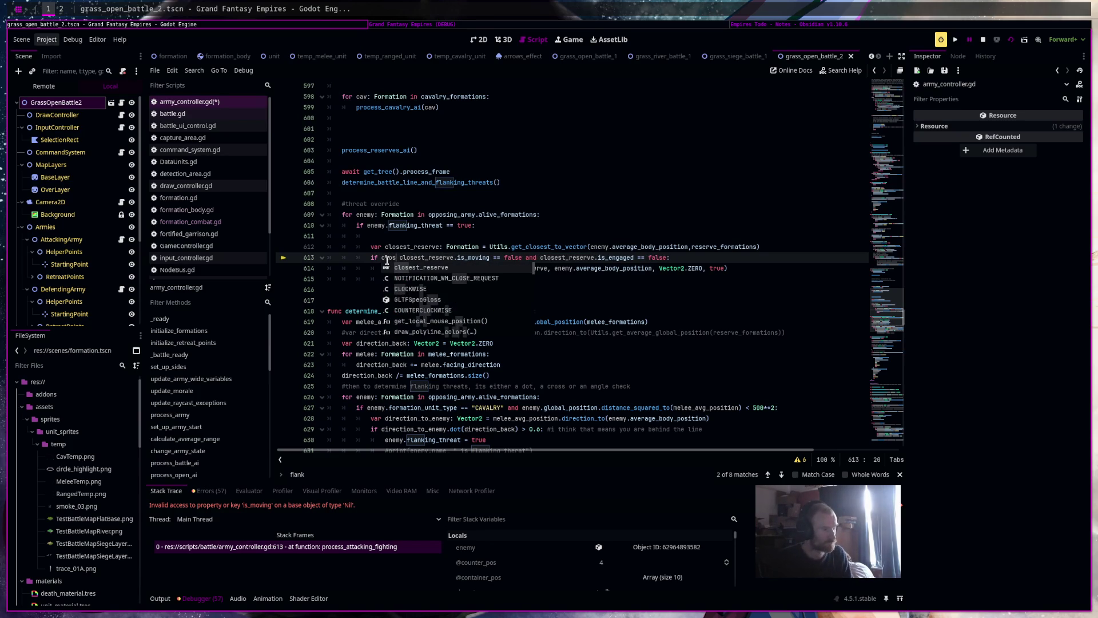
text(!= )
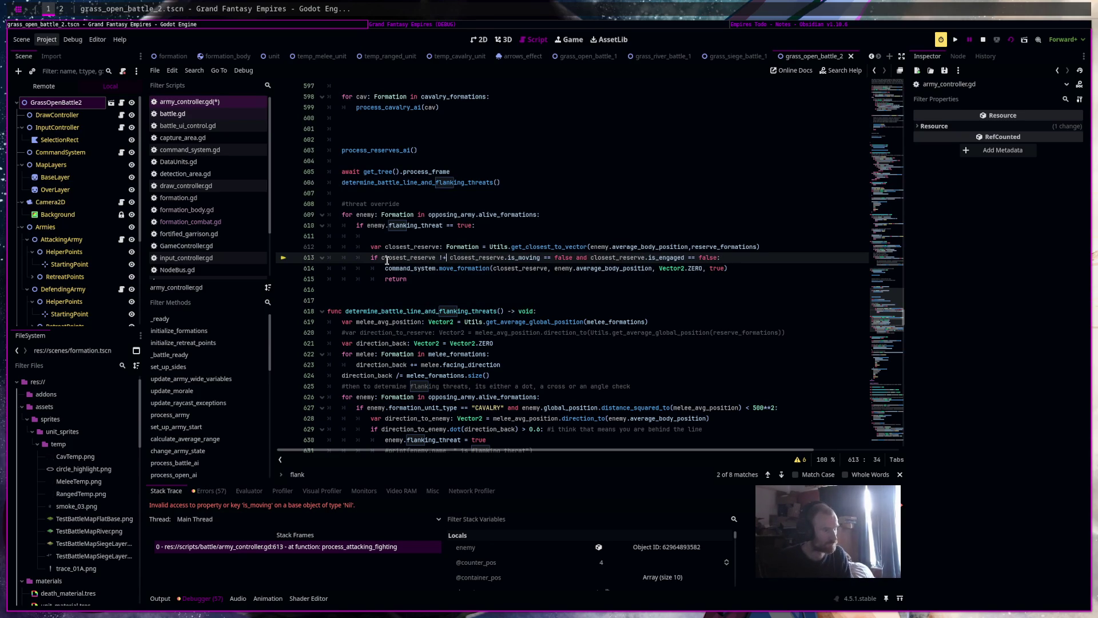
text(nun)
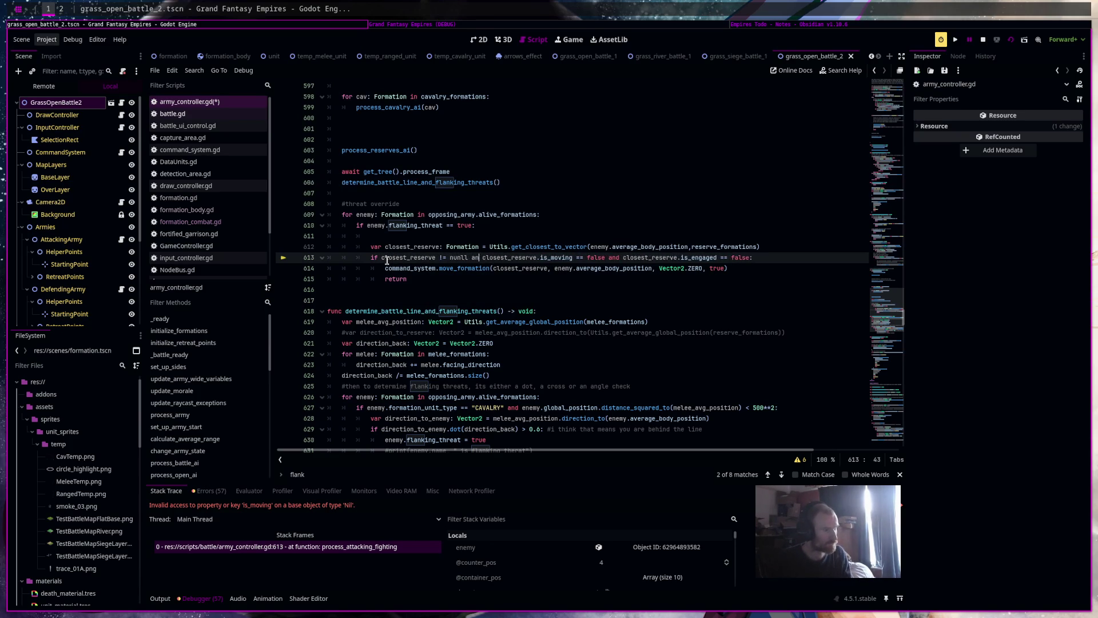
key(BackSpace)
text(ll and)
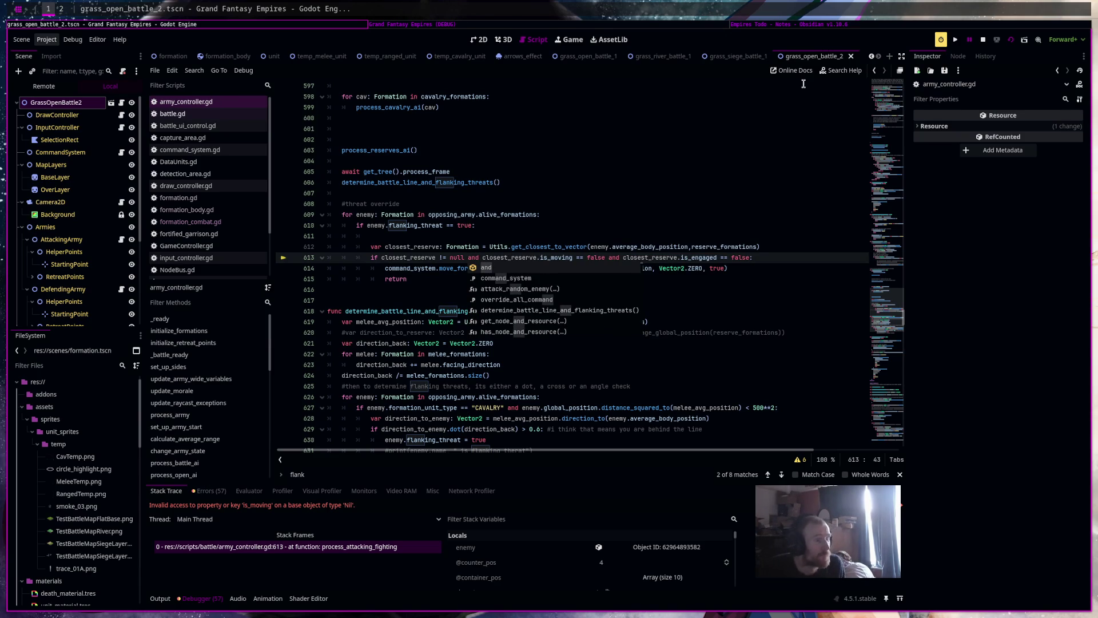
click(759, 148)
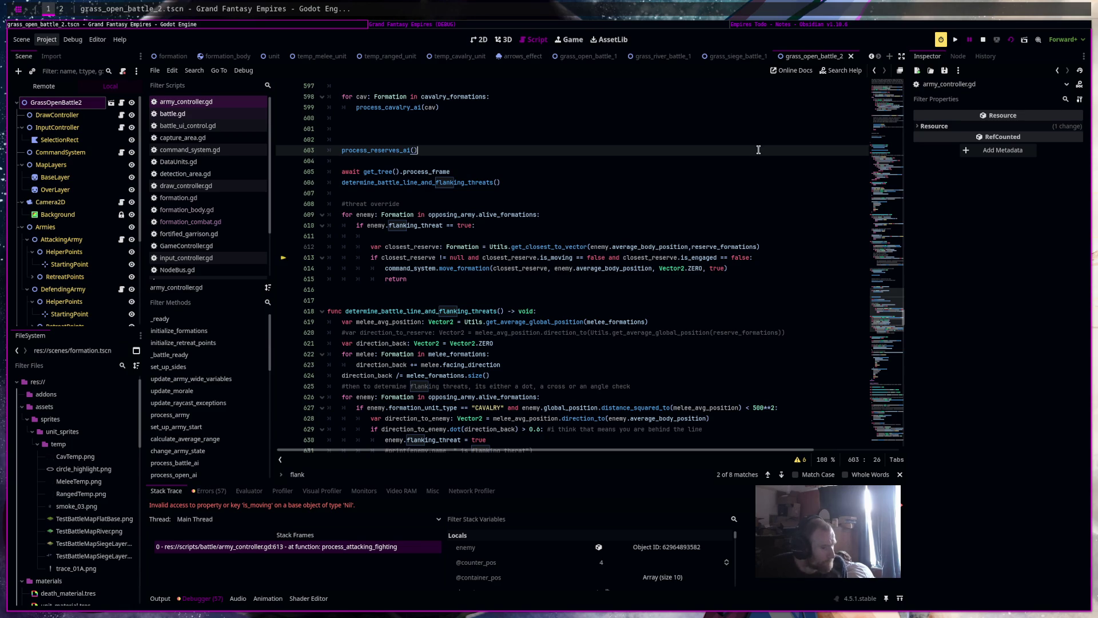
Stop the crashed debug session
scroll(698, 556, down, 3)
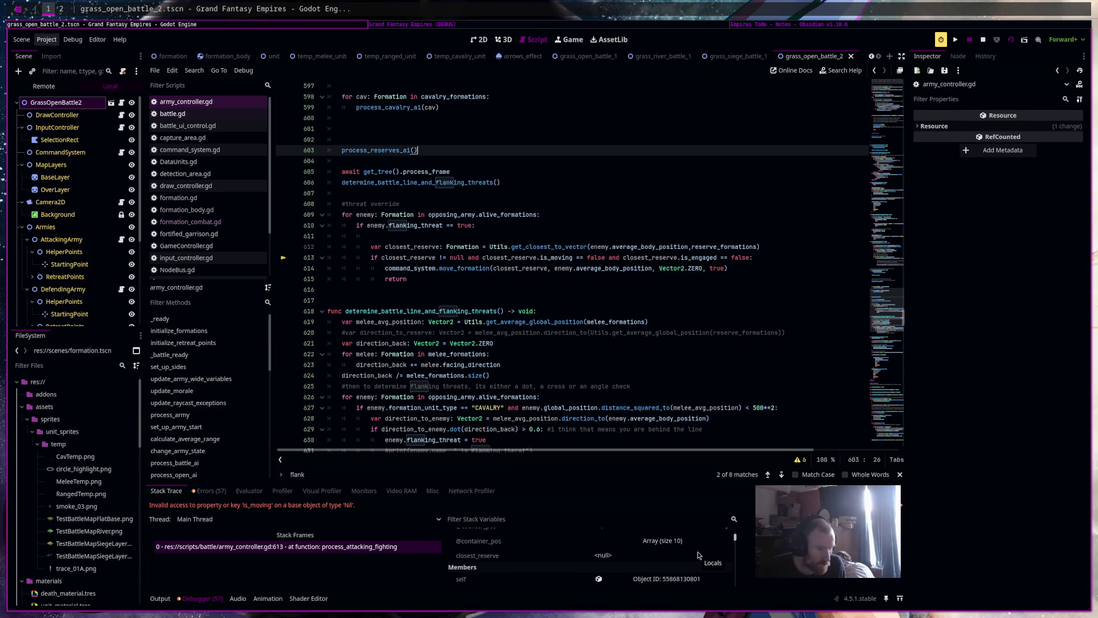
click(983, 39)
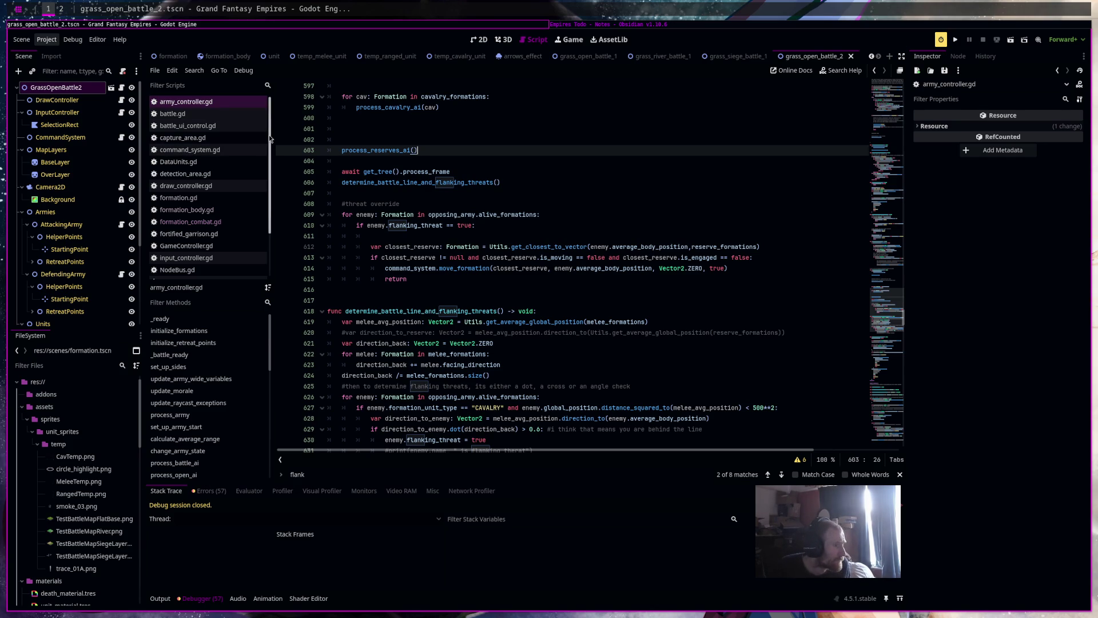
scroll(659, 336, up, 15)
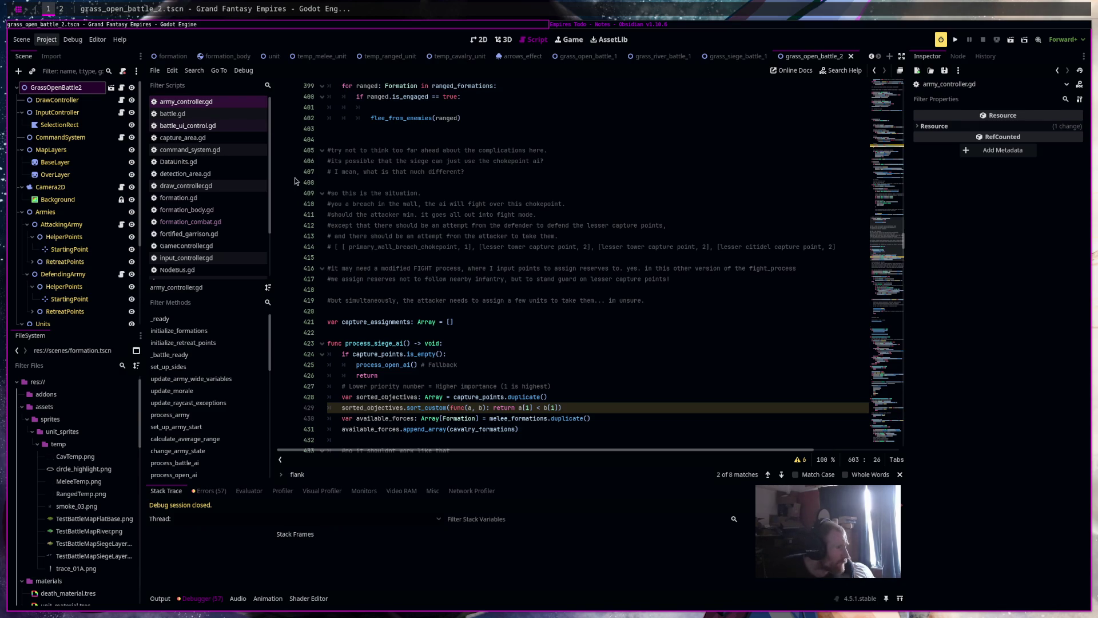
click(227, 150)
Review the formation placement code in command_system.gd, then jump to sort_formations_by_type in Utils.gd
scroll(689, 258, down, 10)
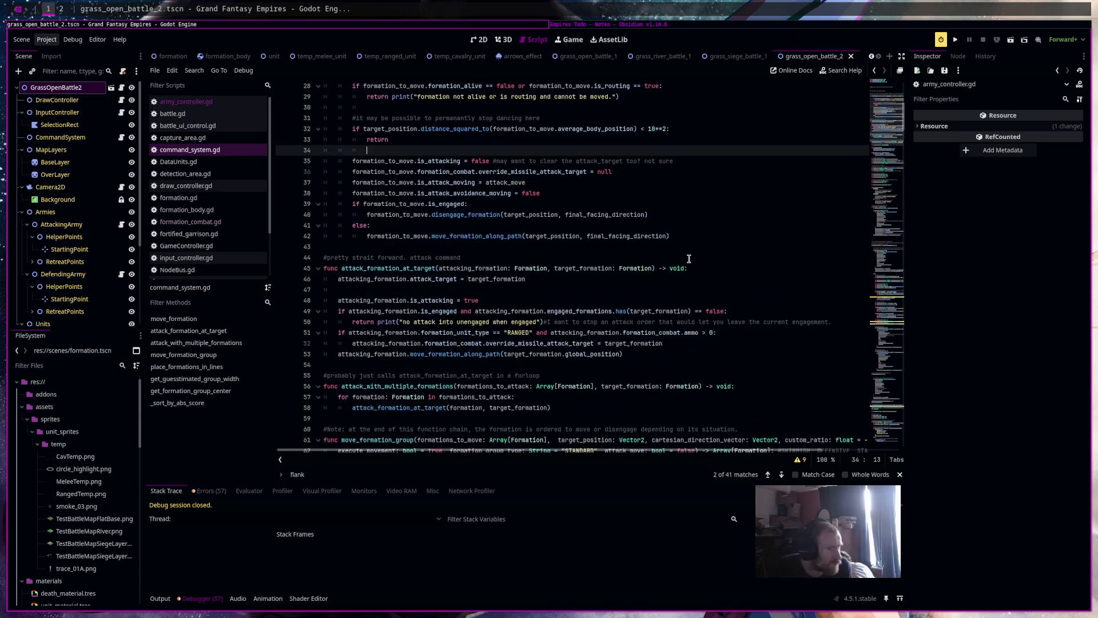
scroll(689, 258, down, 12)
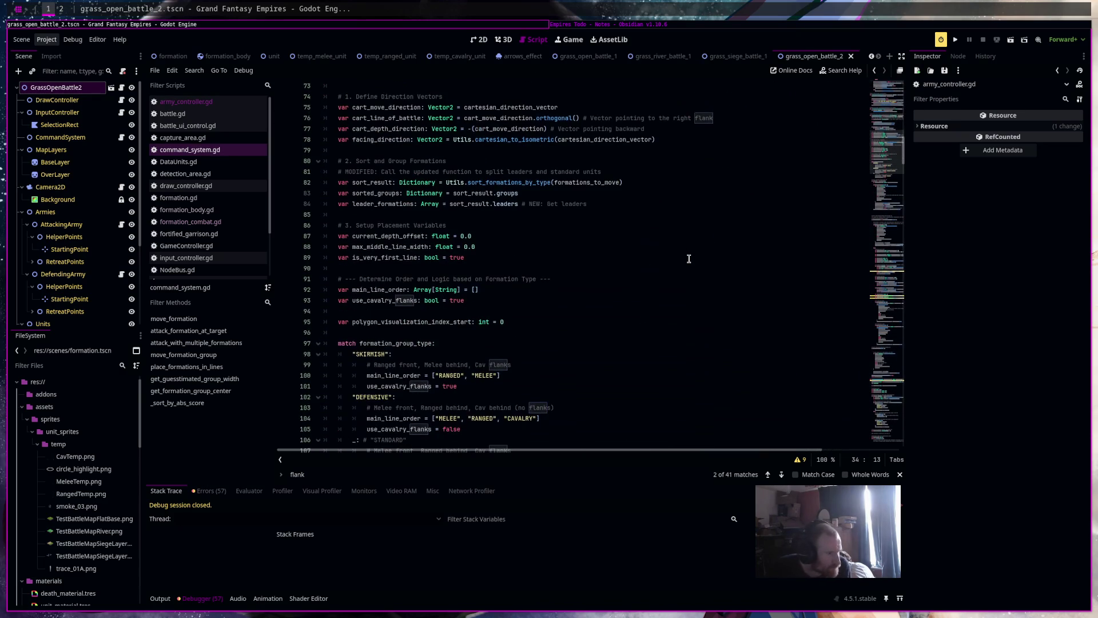
scroll(689, 259, down, 5)
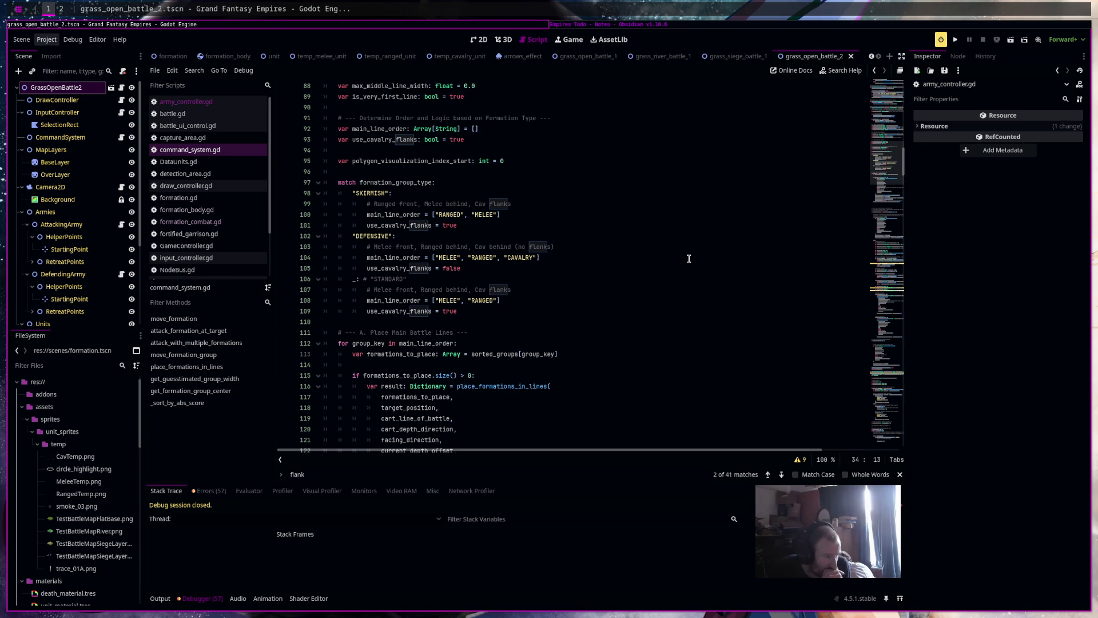
scroll(642, 277, down, 5)
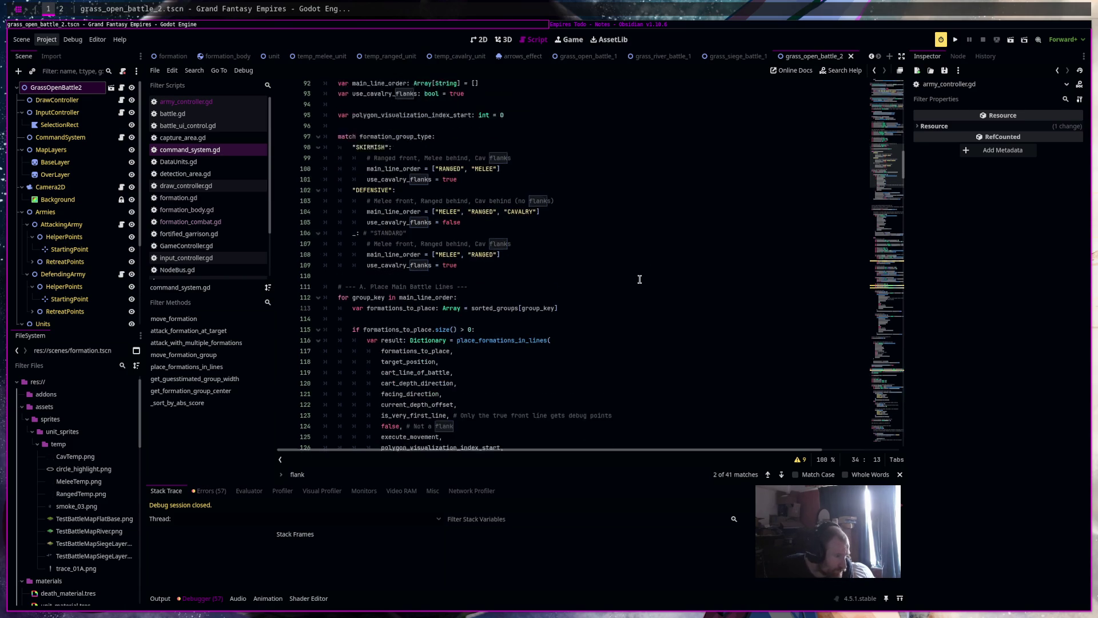
scroll(634, 291, down, 1)
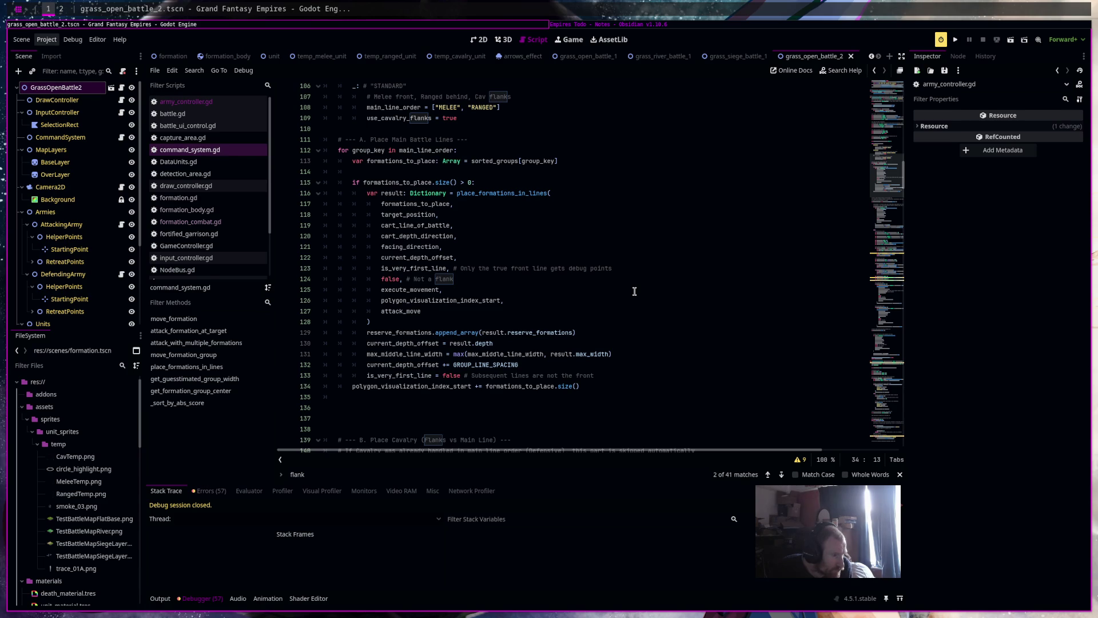
scroll(635, 291, up, 2)
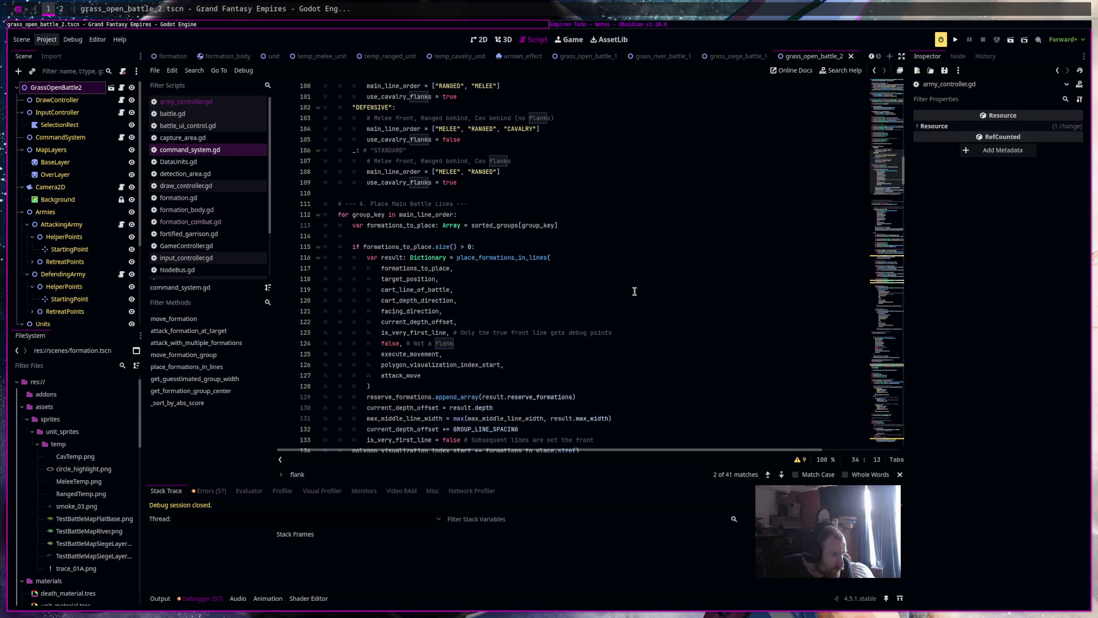
scroll(634, 291, down, 5)
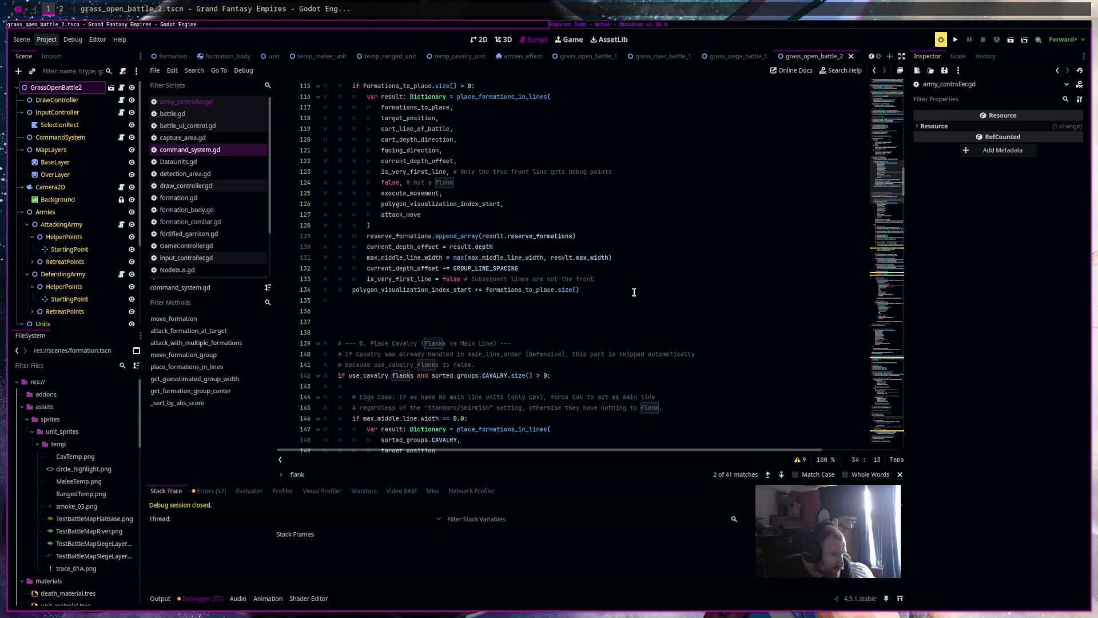
scroll(635, 292, down, 5)
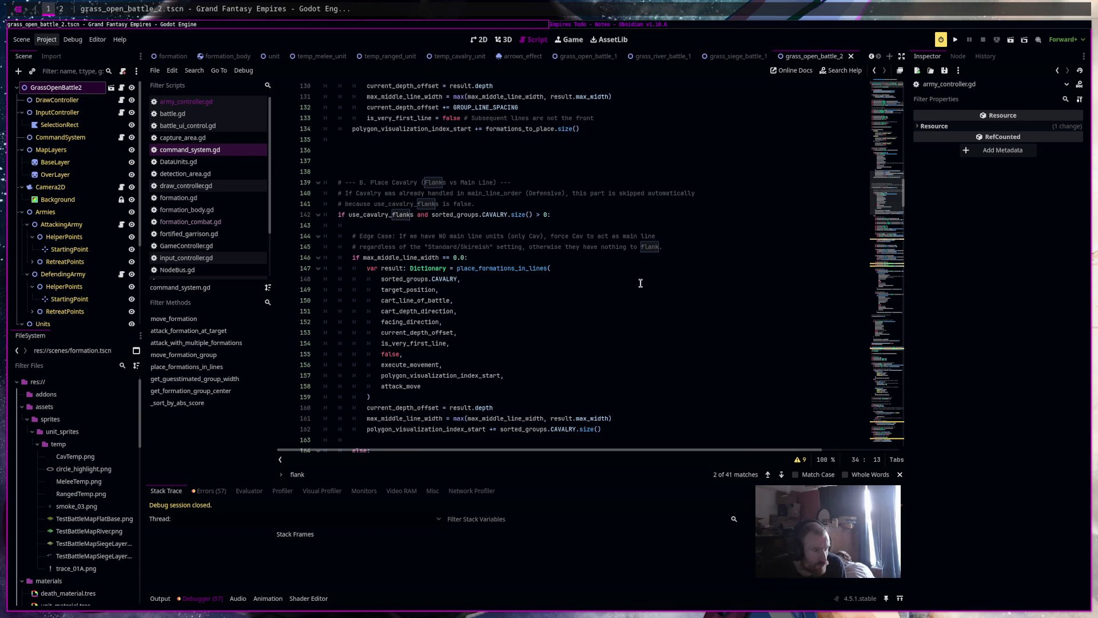
scroll(640, 283, up, 14)
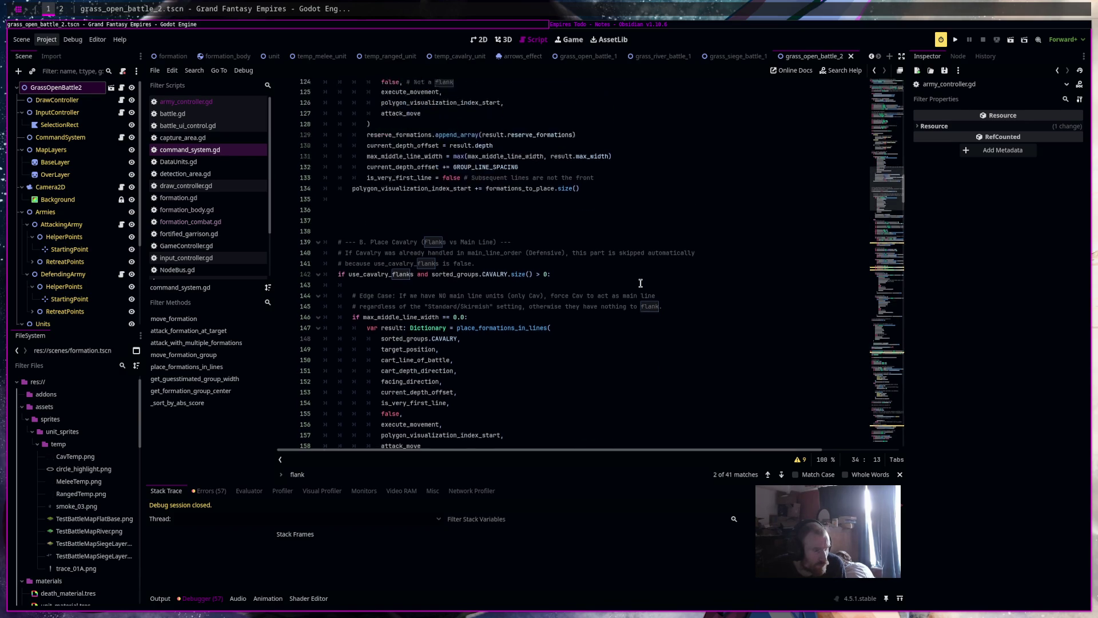
scroll(640, 284, up, 10)
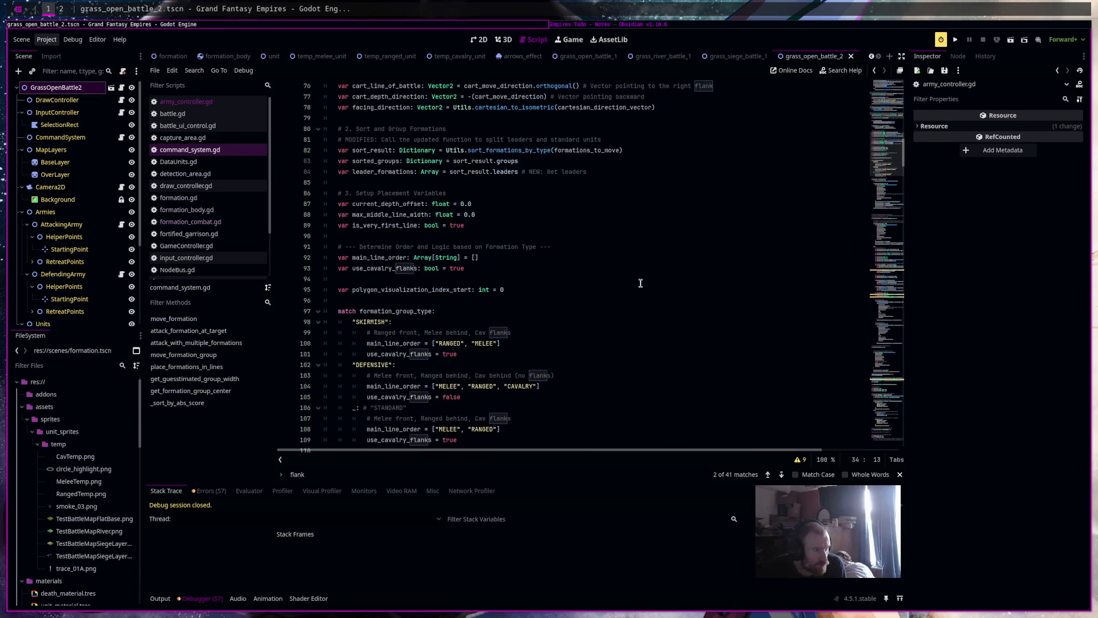
scroll(640, 282, up, 1)
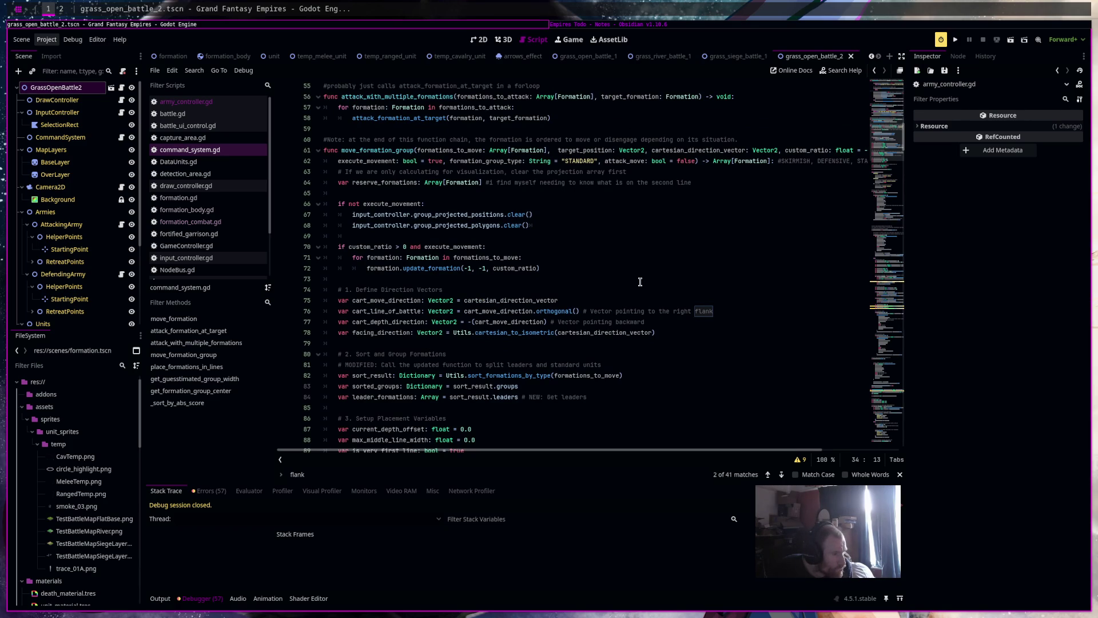
ctrl+click(511, 377)
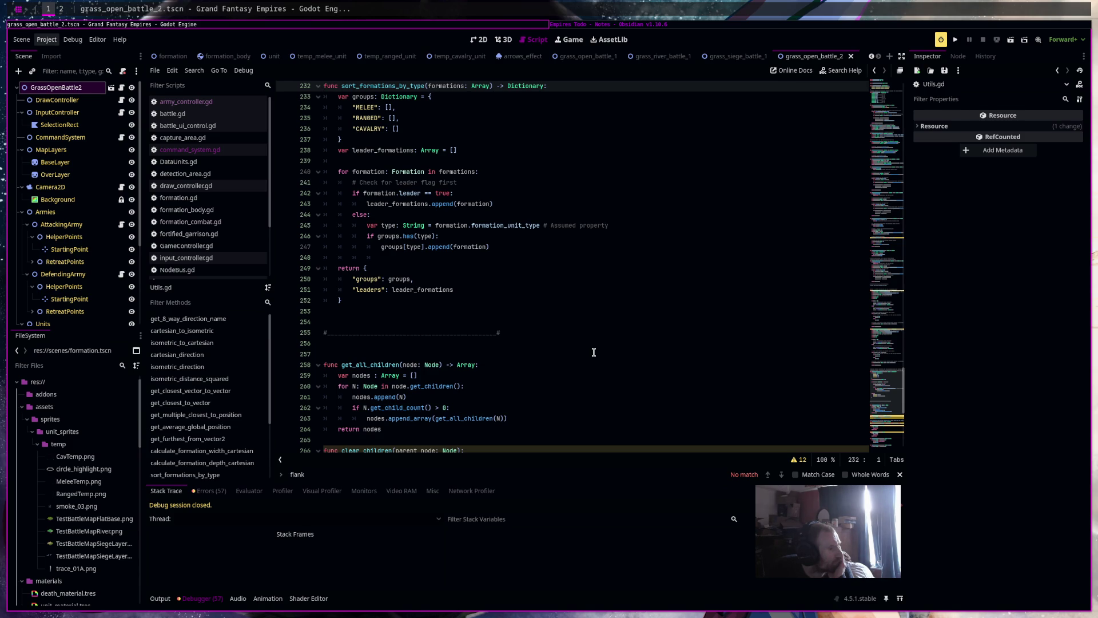
scroll(671, 168, up, 3)
Replace the comment above the function with '#here we can overflow cav into melee if there is too many' and save
drag(671, 169, 324, 161)
text(#)
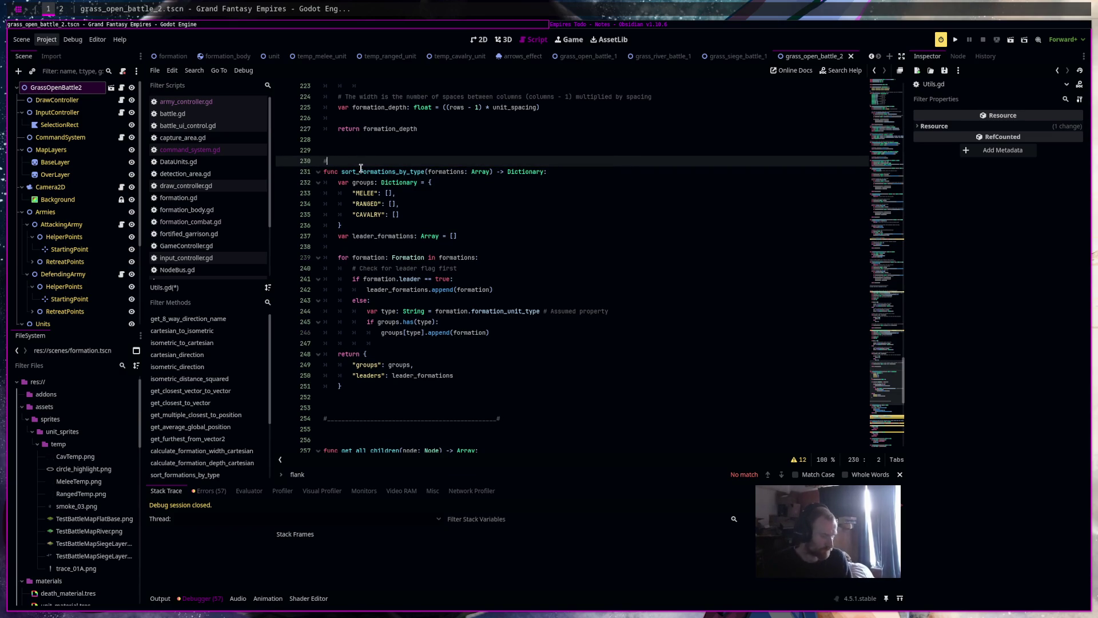
text(here we can overf)
text(low )
text(cav into melee if there is too )
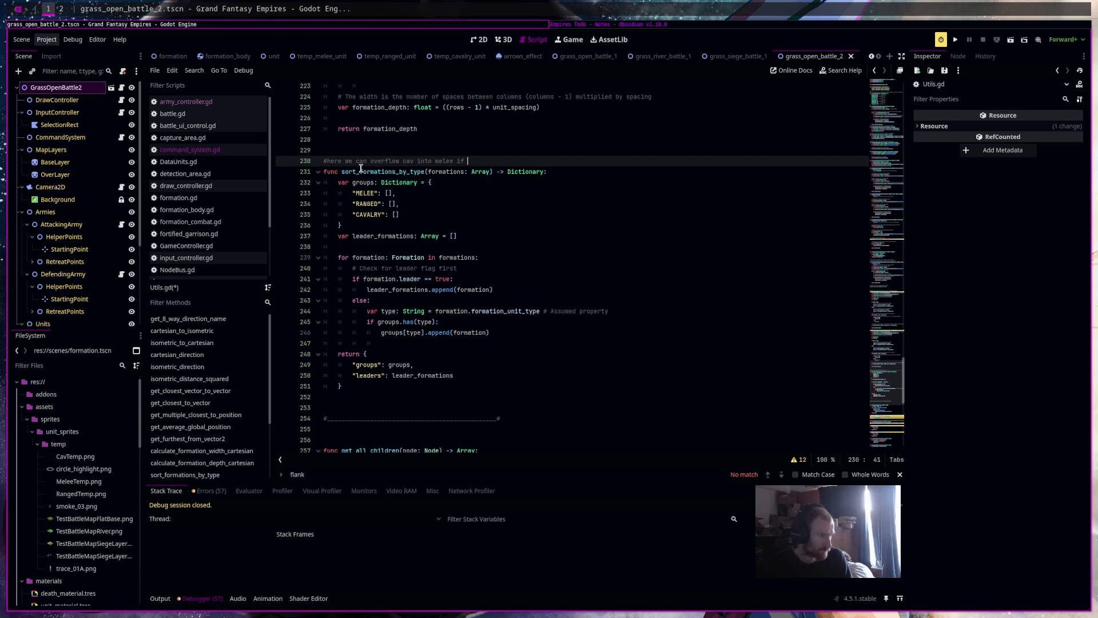
text(many)
key(ctrl+s)
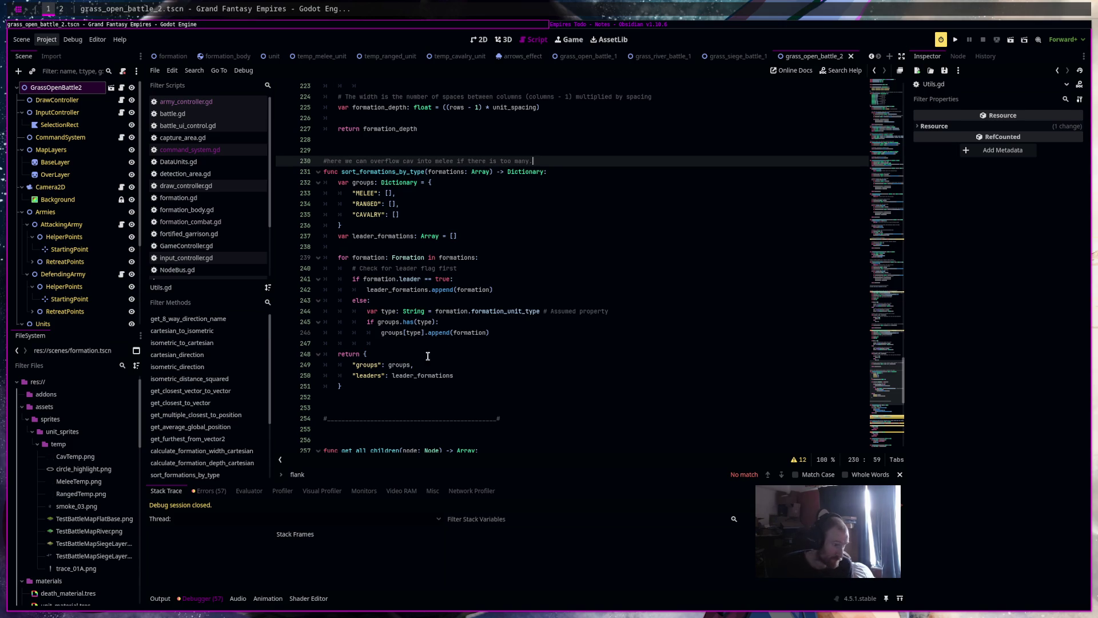
Add the check 'if type == "CAVALRY" and groups[type].size() > 3:' inside the groups.has(type) branch
click(471, 325)
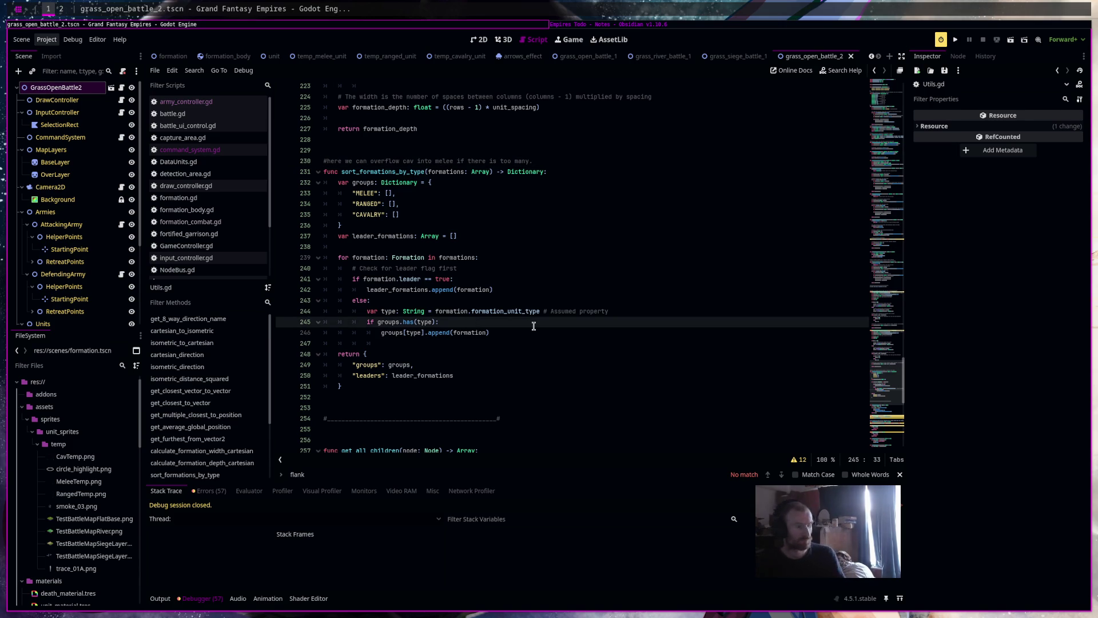
key(Return)
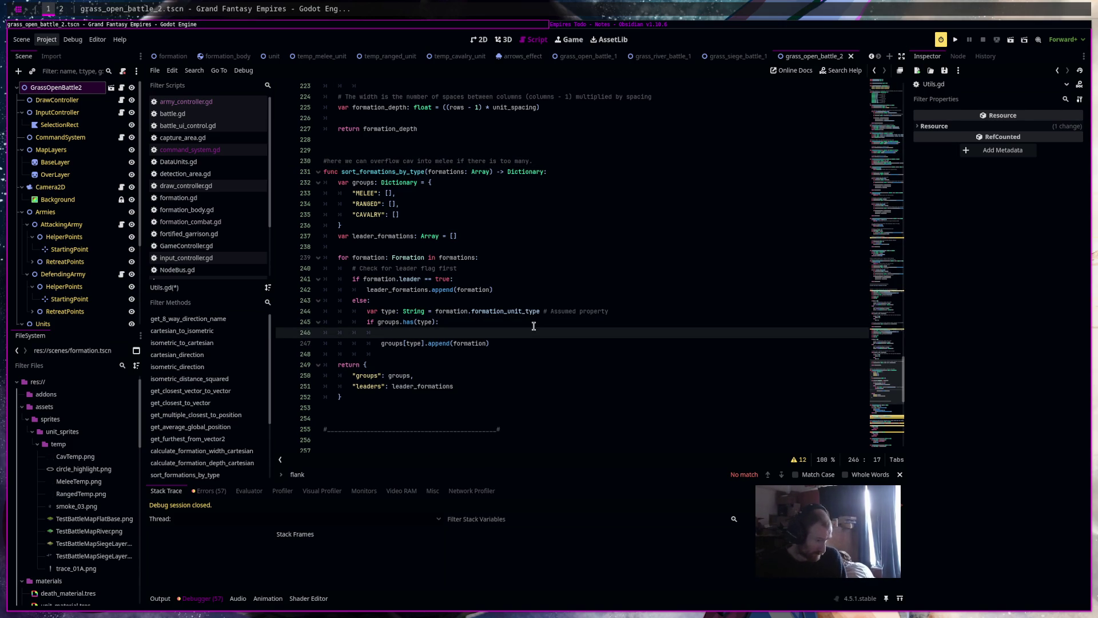
text(if)
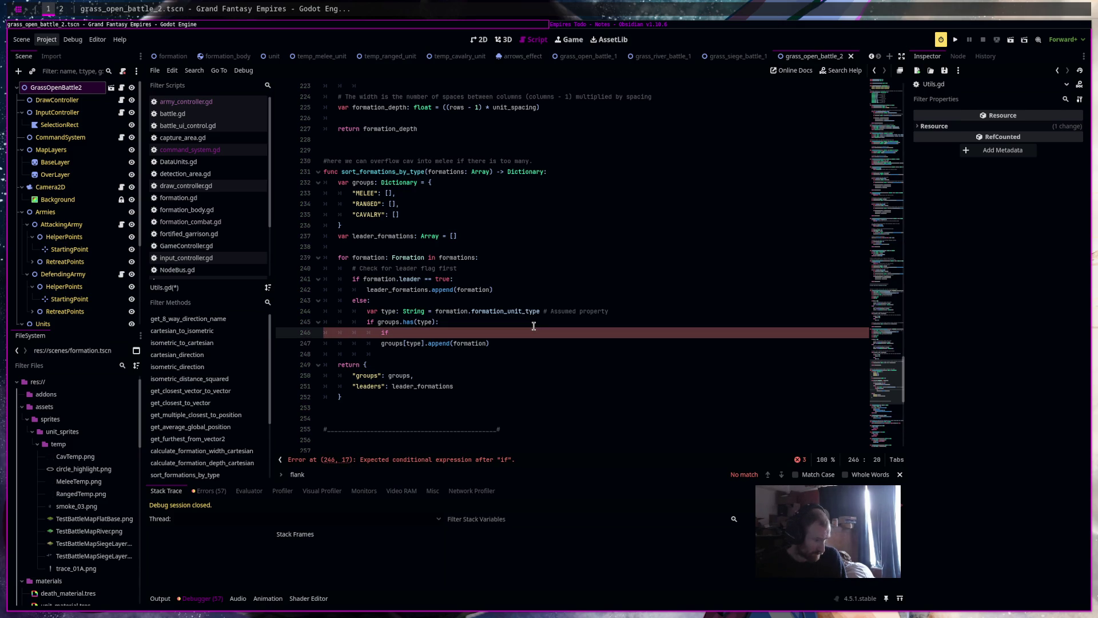
text(r)
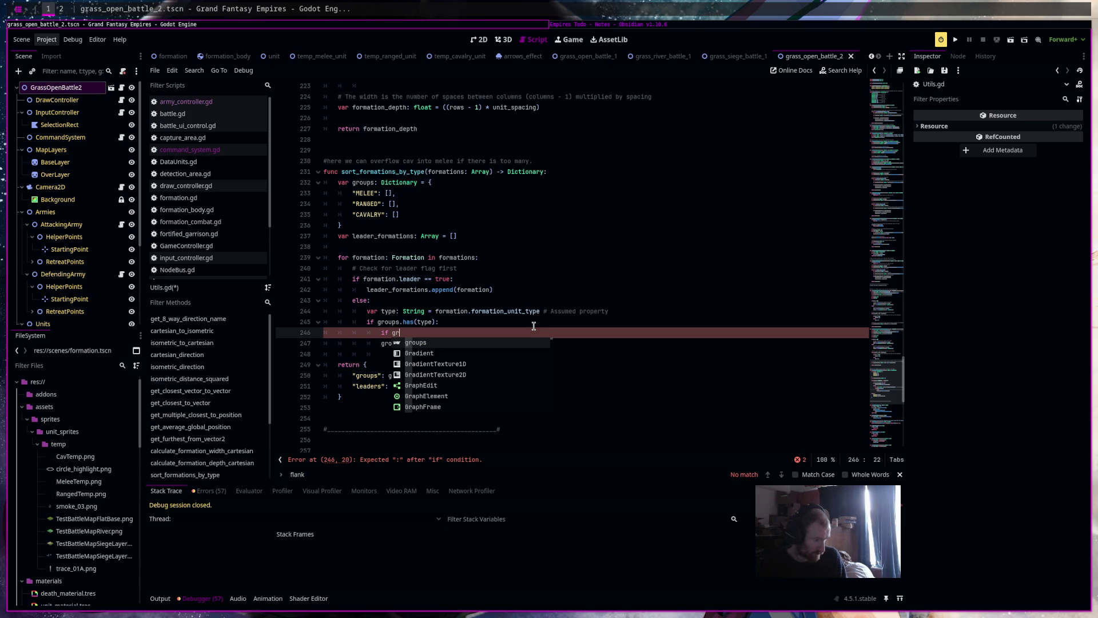
key(Return)
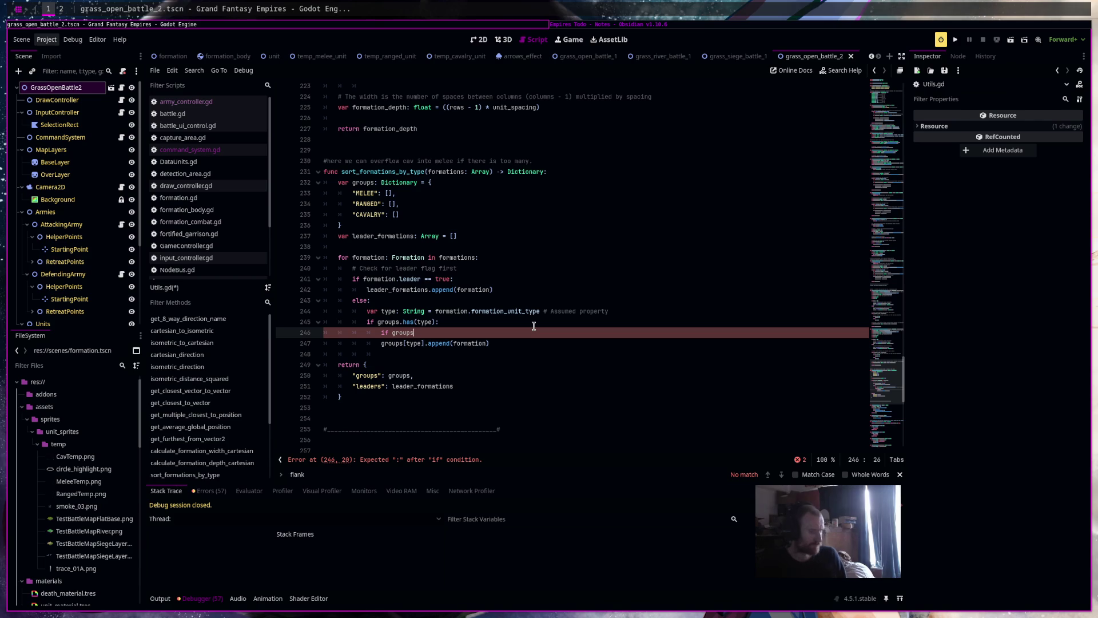
text([type] == "CAVALRY)
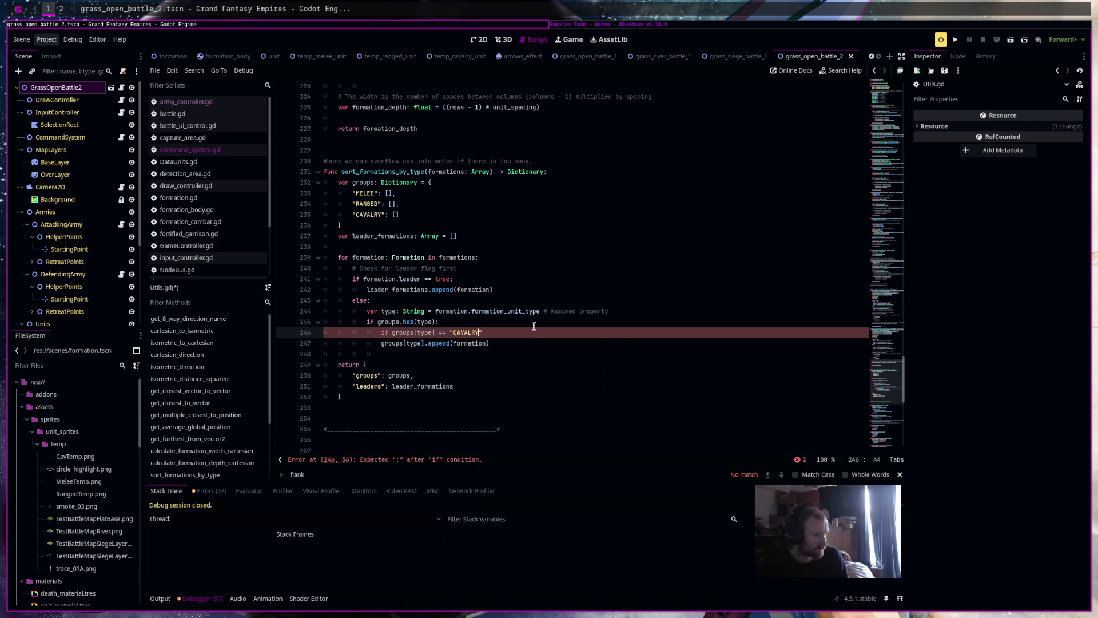
text(" and)
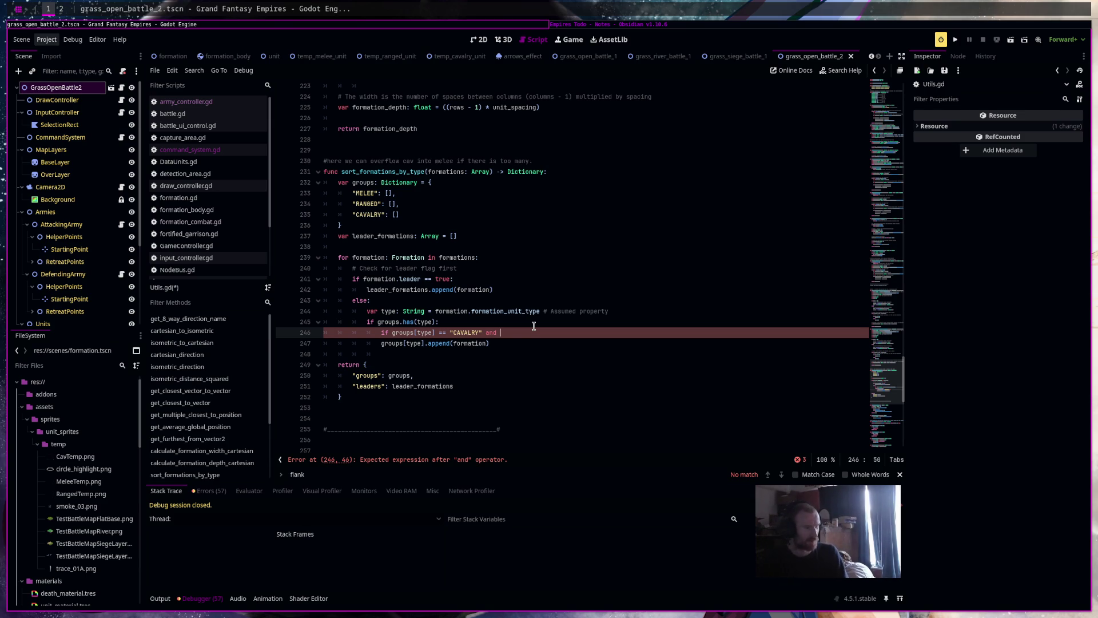
click(433, 332)
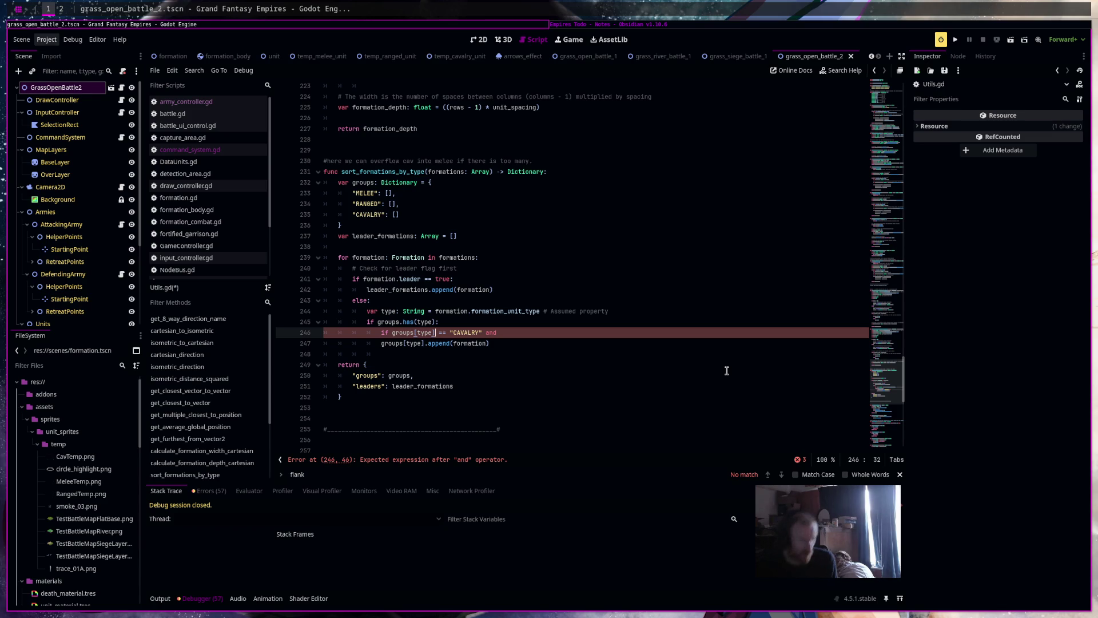
click(390, 312)
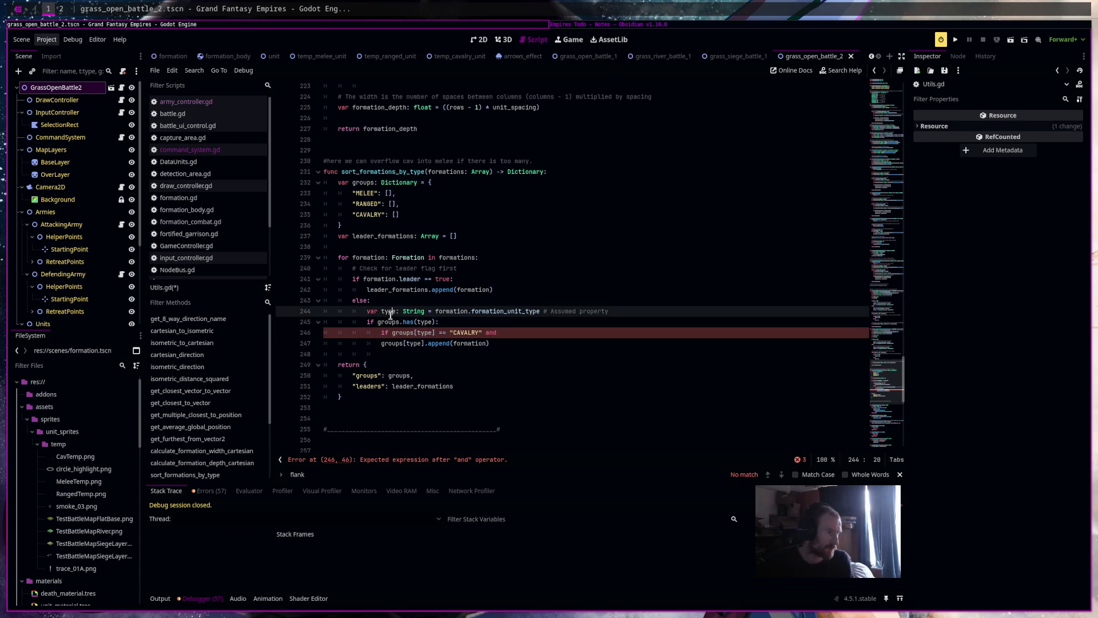
click(393, 334)
drag(394, 334, 435, 334)
text(type)
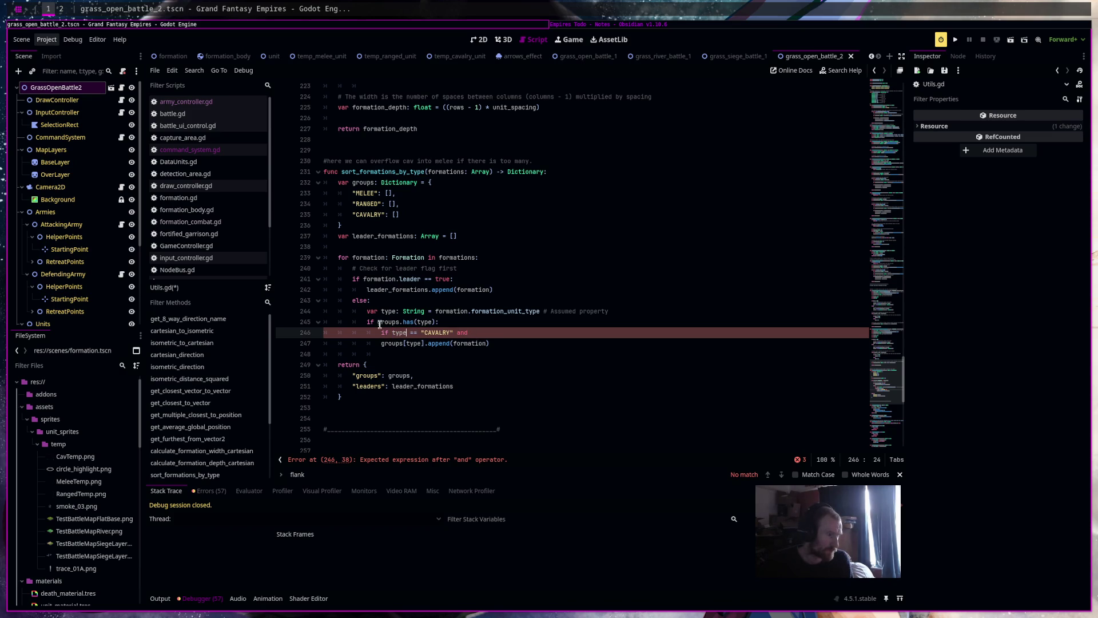
drag(381, 343, 423, 345)
key(ctrl+c)
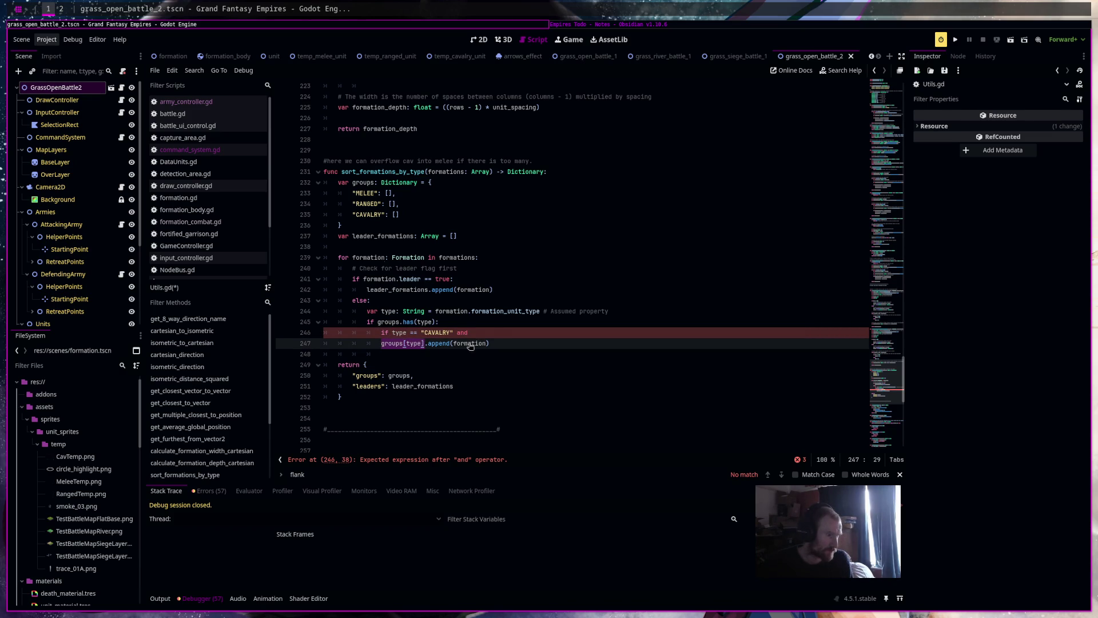
click(495, 334)
key(ctrl+v)
text(].size() > )
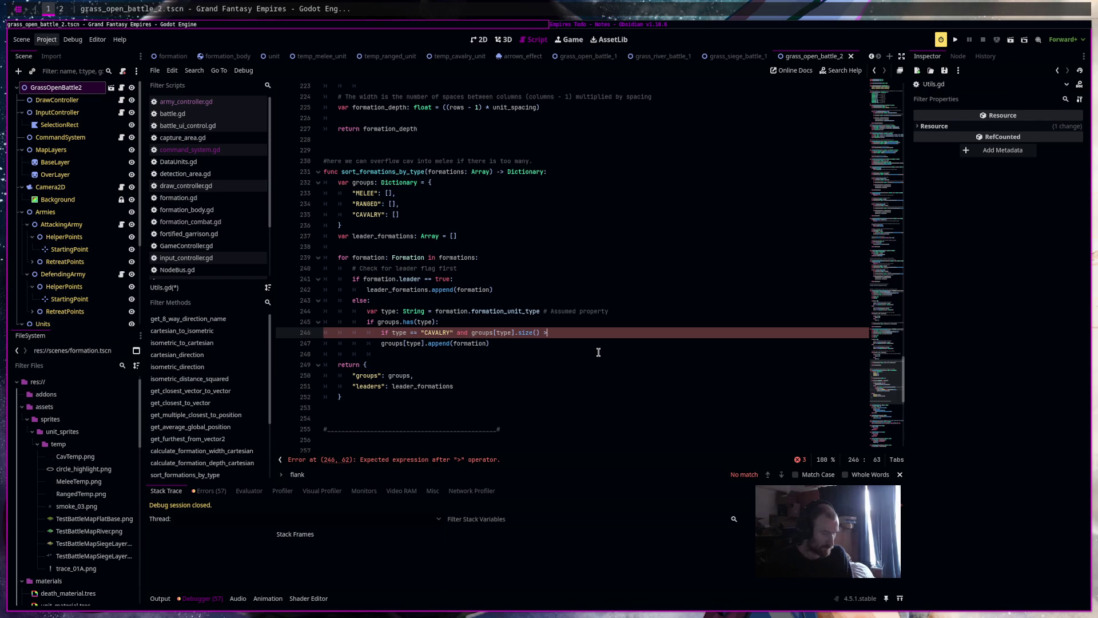
text(3:)
Under that check, append the formation to groups["MELEE"]
key(Return)
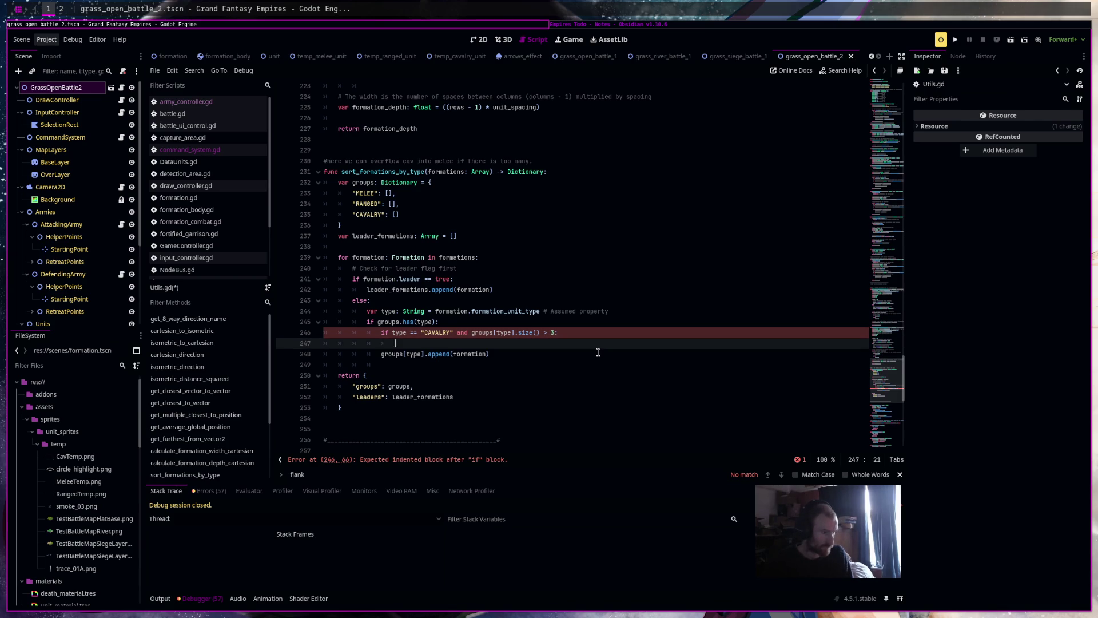
text(g)
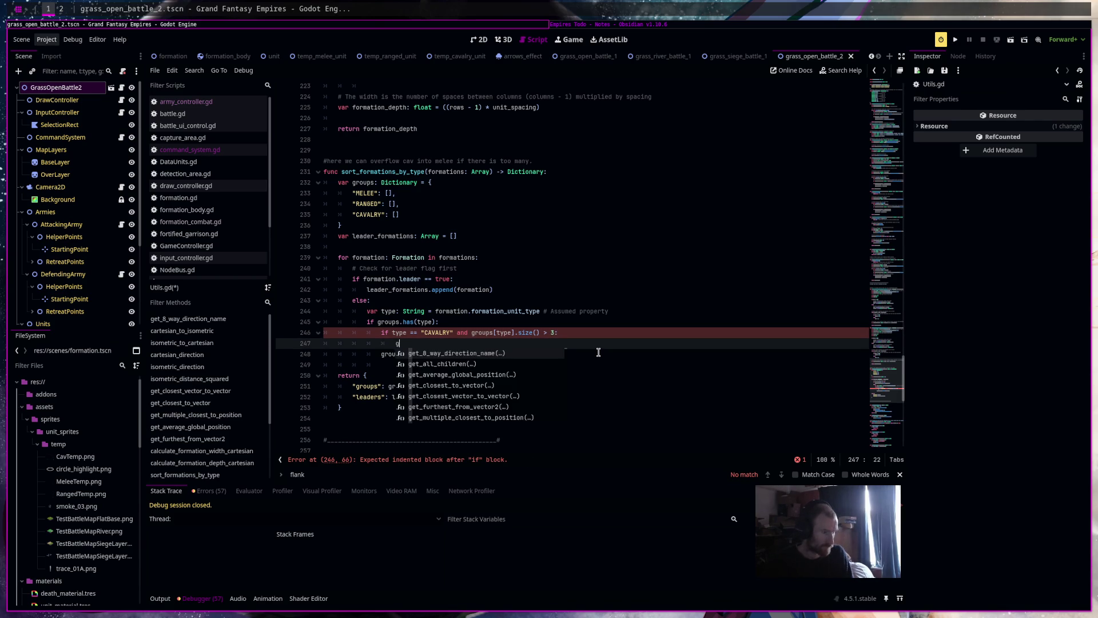
text(roups[)
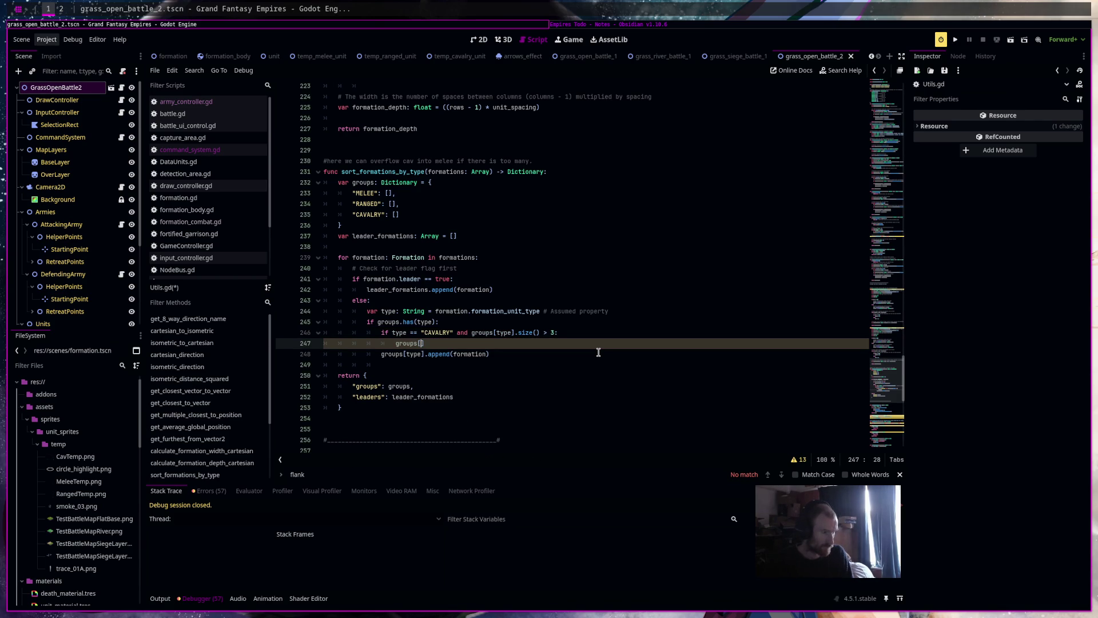
text("MELEE"])
text(.ap)
key(Return)
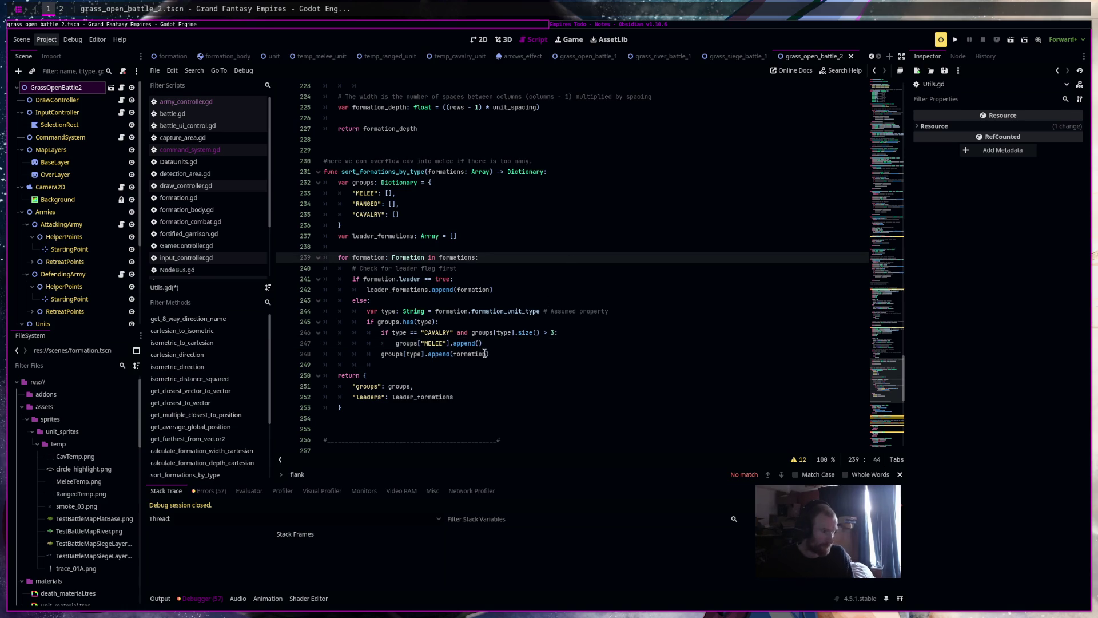
double_click(478, 354)
key(ctrl+c)
click(481, 343)
key(ctrl+v)
click(541, 344)
Add an else: branch that appends the formation to its own type group
key(Return)
key(BackSpace)
text(else)
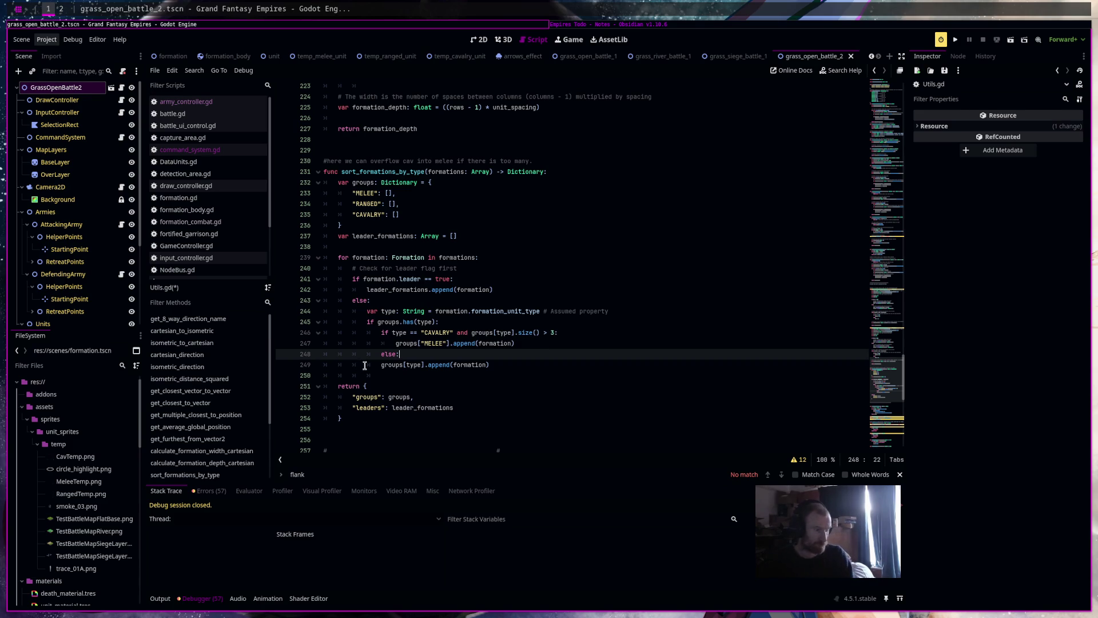
text(:n)
key(Delete)
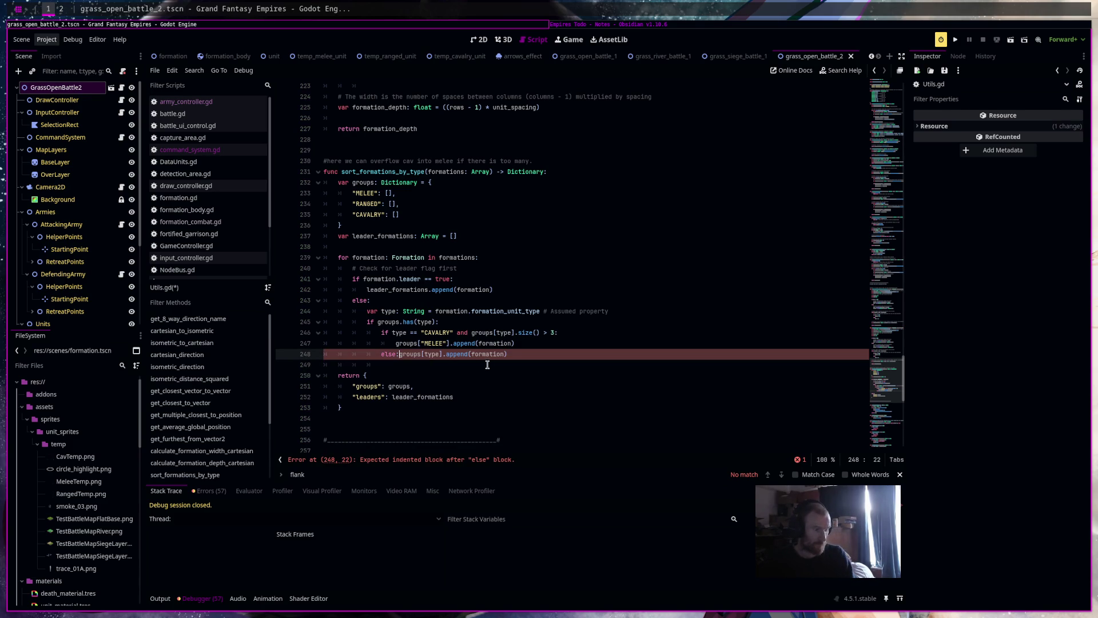
key(Left)
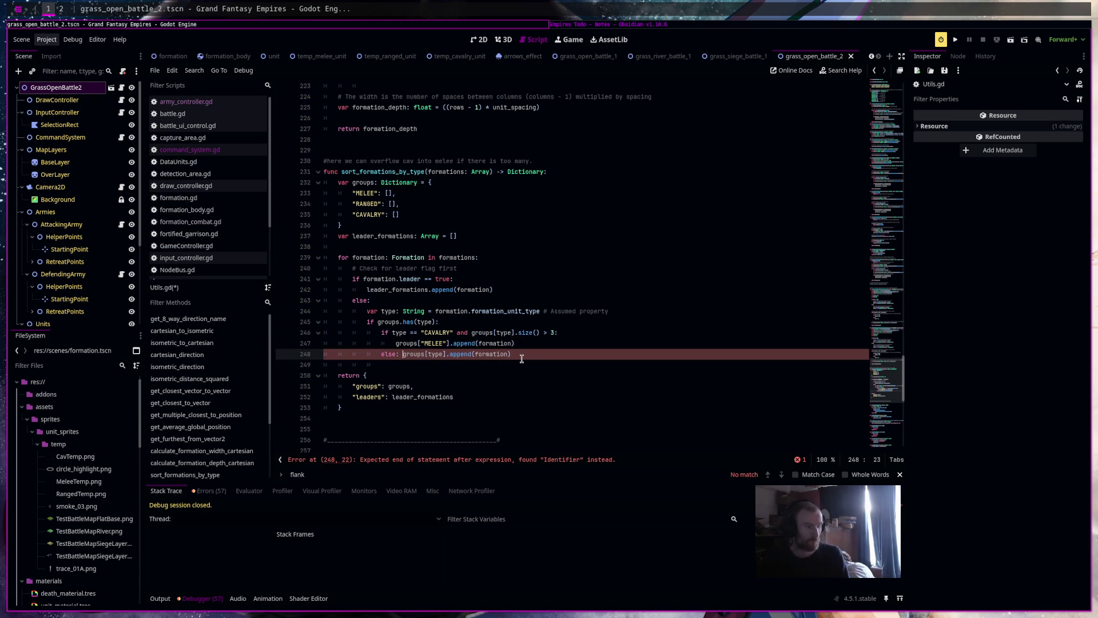
key(BackSpace)
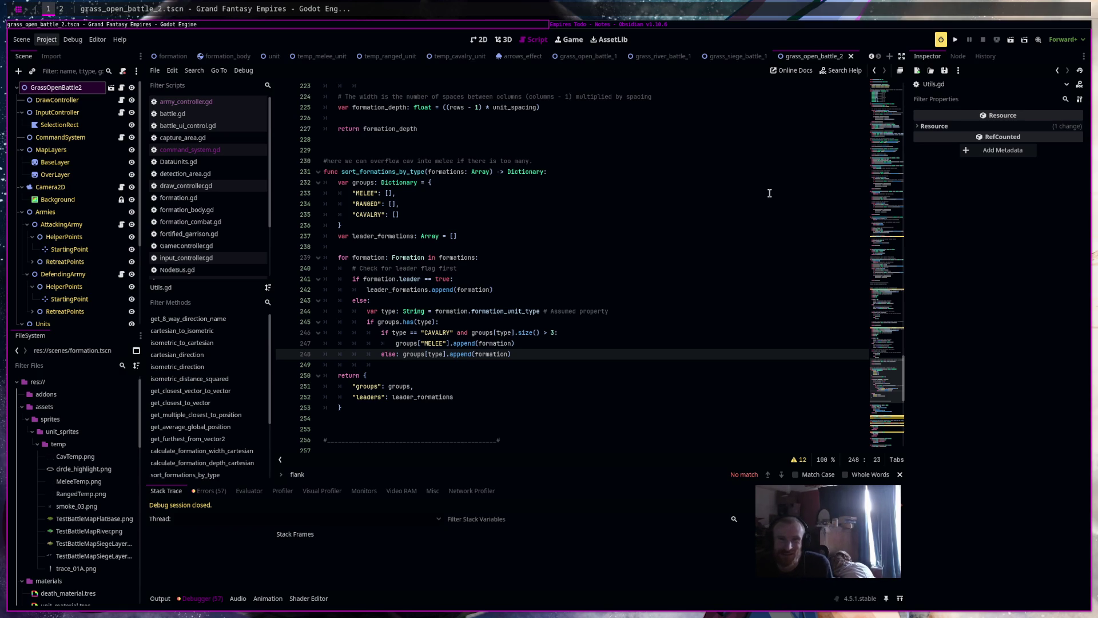
Check the stream, music and OBS windows, then return to Godot and the Empires Todo note
key(super+2)
key(ctrl+Tab)
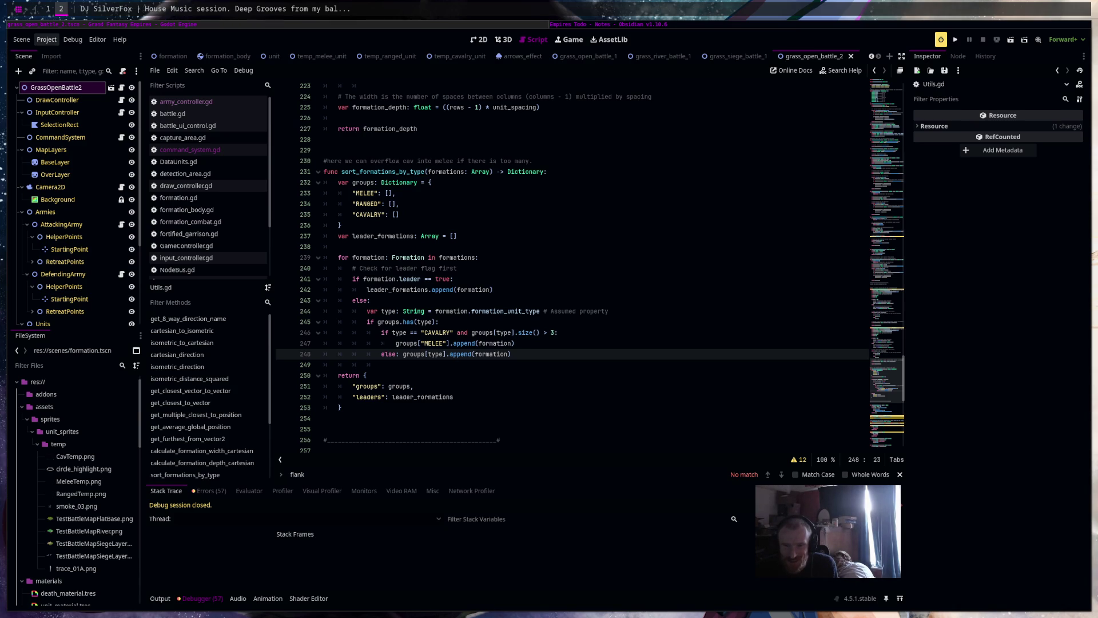
key(alt+Tab)
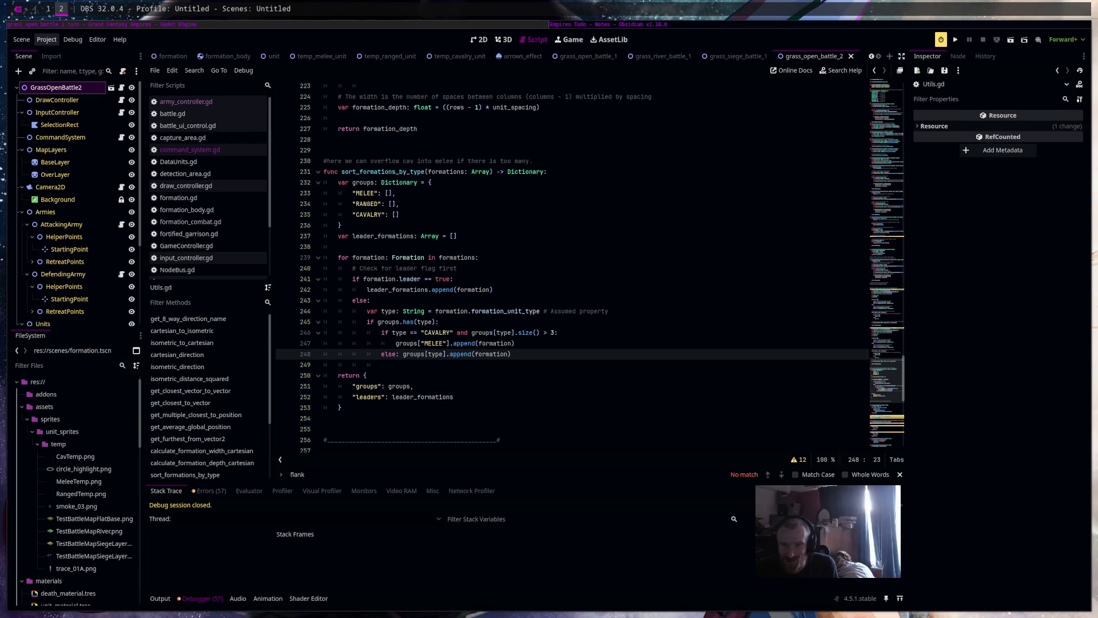
key(alt+Tab)
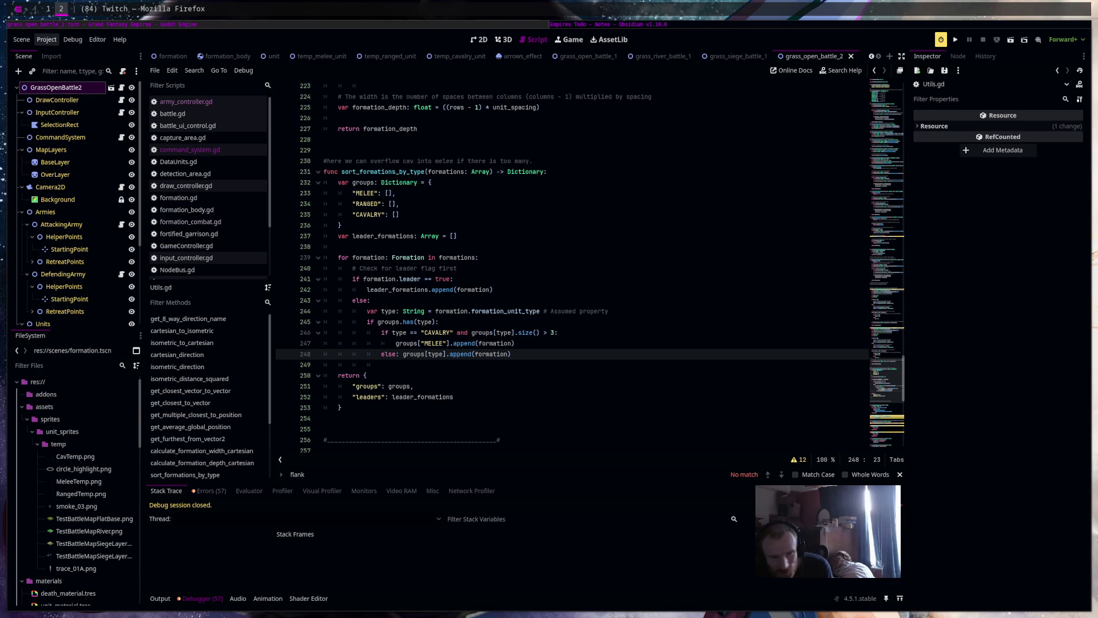
click(784, 26)
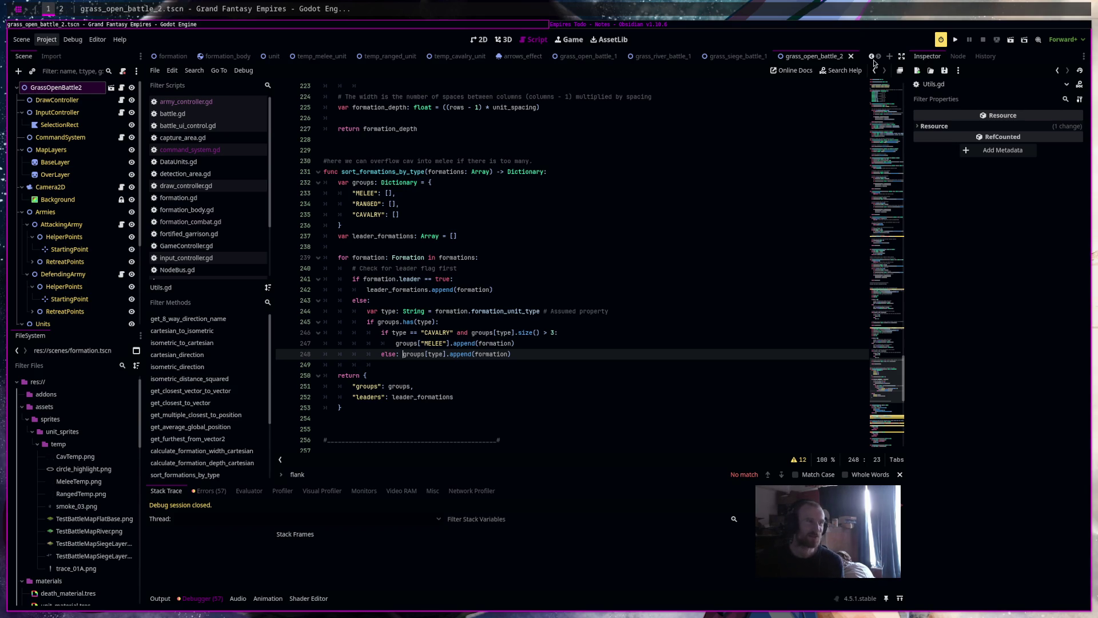
click(783, 26)
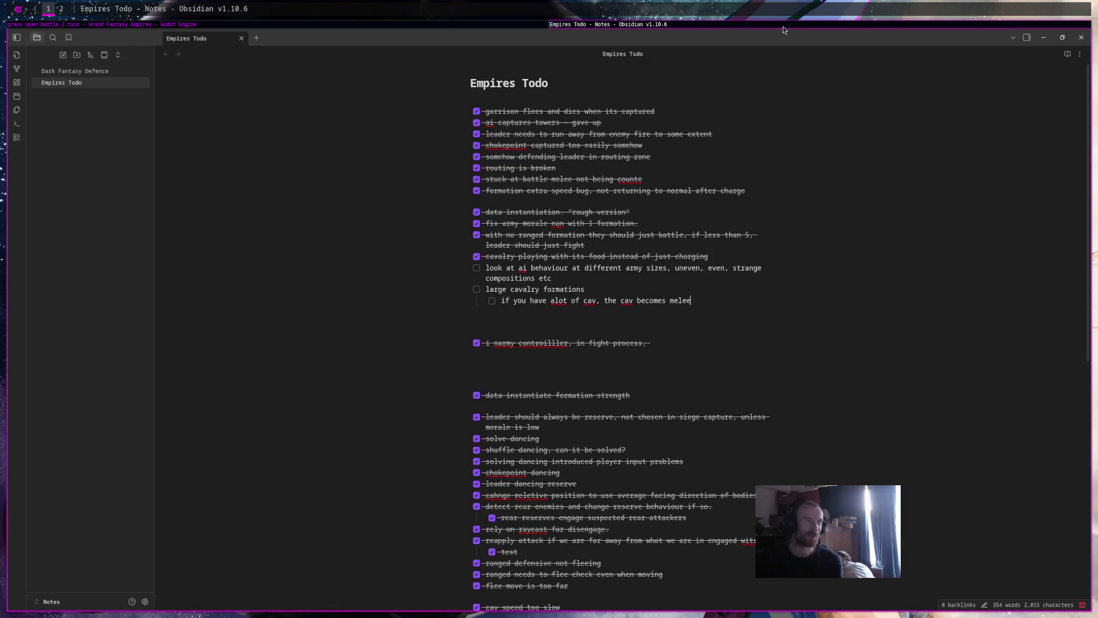
Add a 'started 14th November 2025' line under the Empires Todo title, then return to Godot
click(563, 96)
key(Return)
text(started)
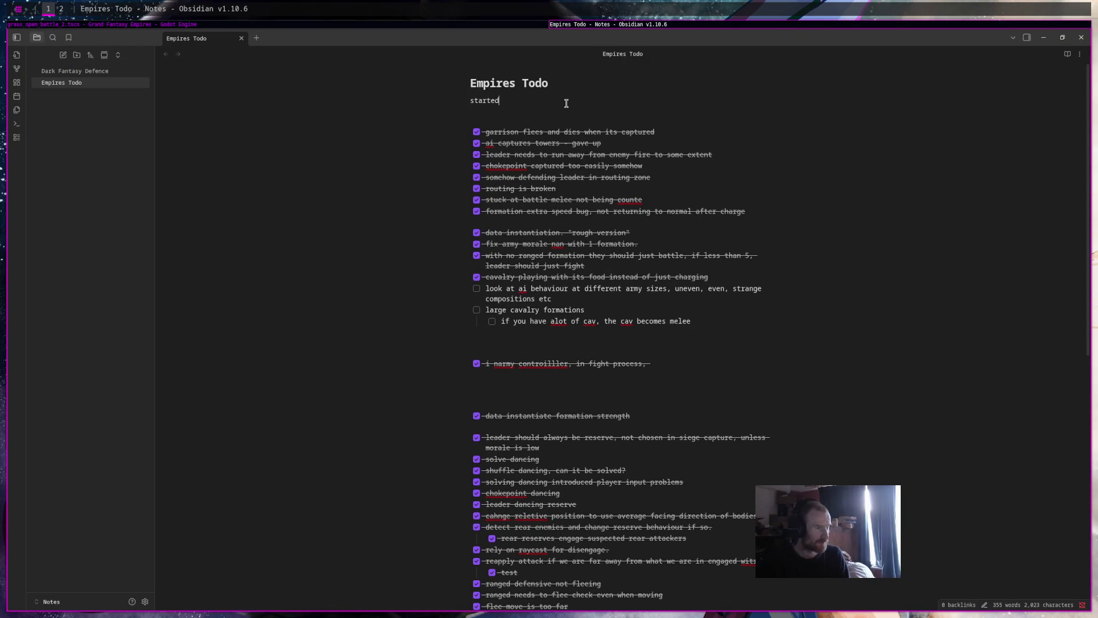
text( 14th NO)
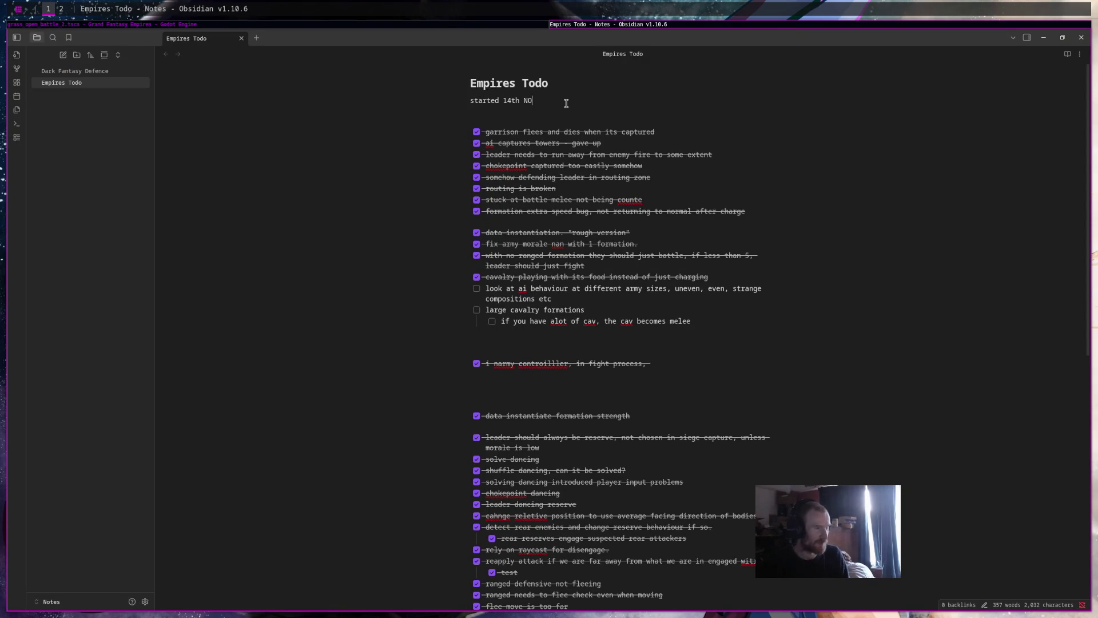
key(BackSpace)
text(ovember 2025)
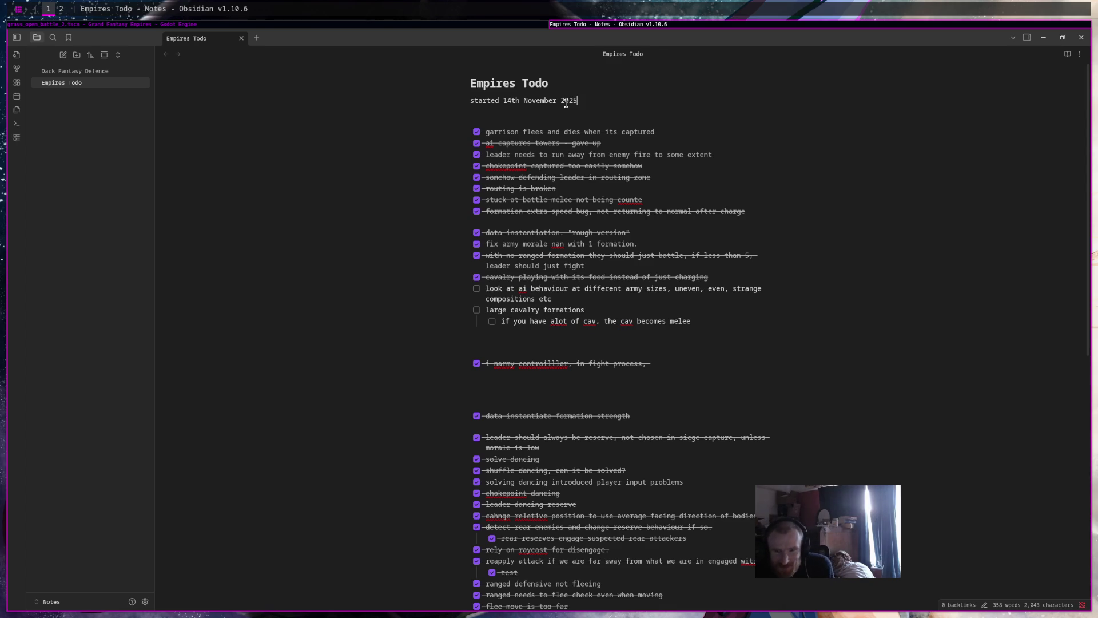
click(416, 24)
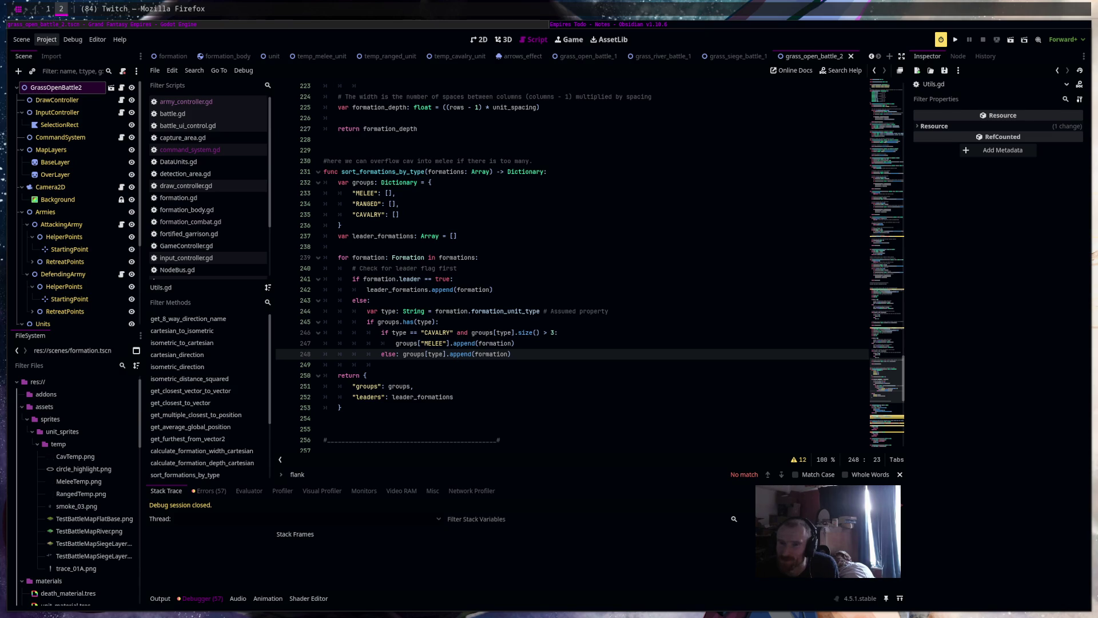
click(794, 330)
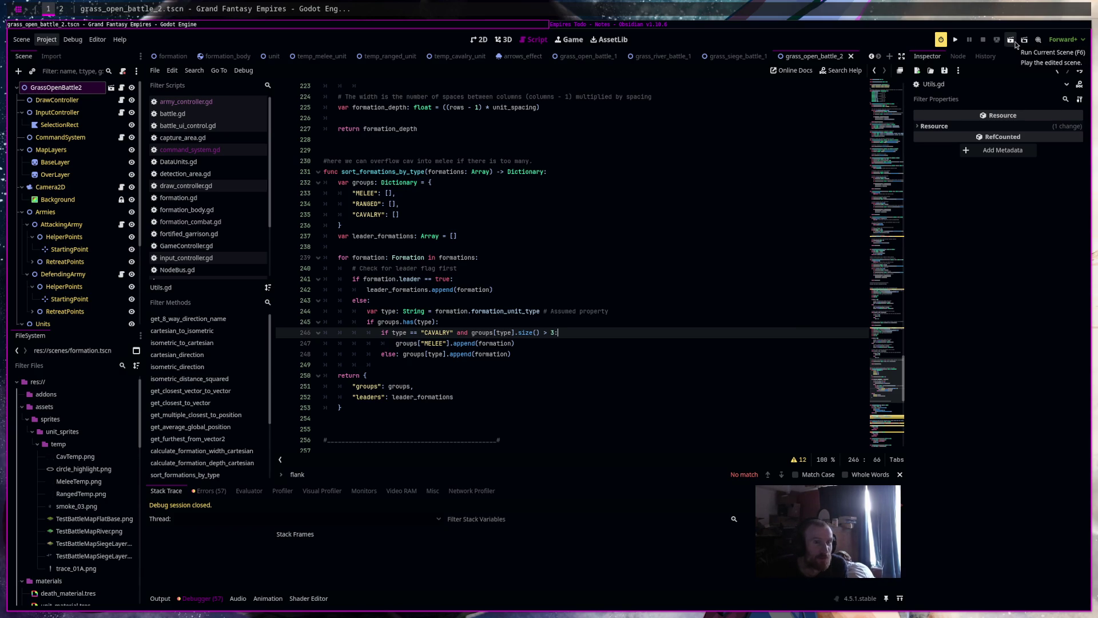
Run the battle scene, box-select the blue army, start the battle, then stop the game with F8
click(1016, 44)
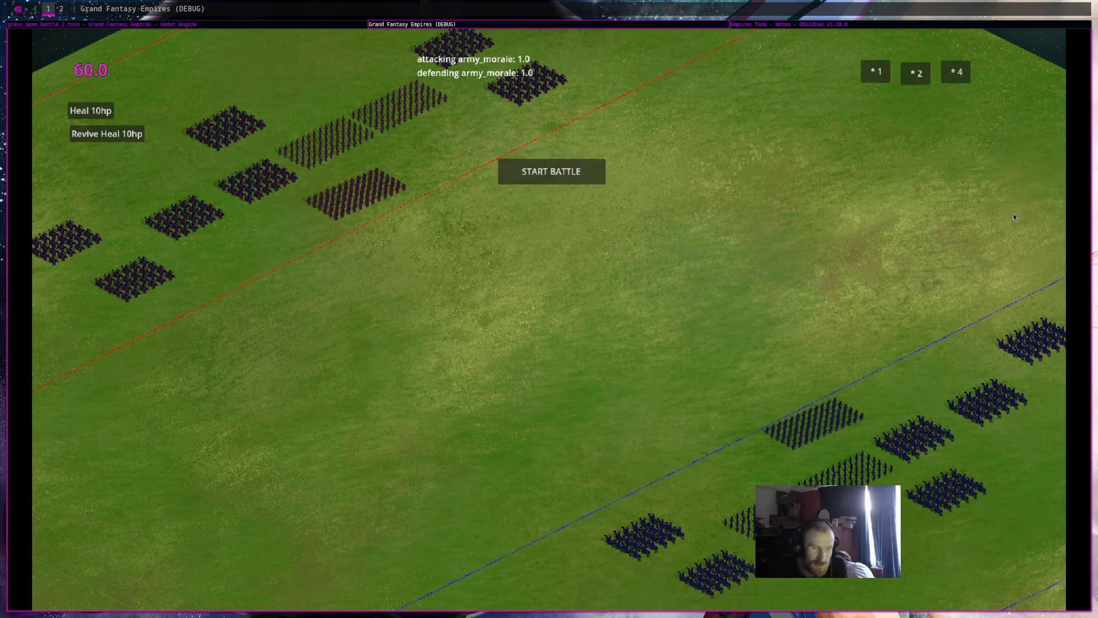
scroll(1023, 210, down, 5)
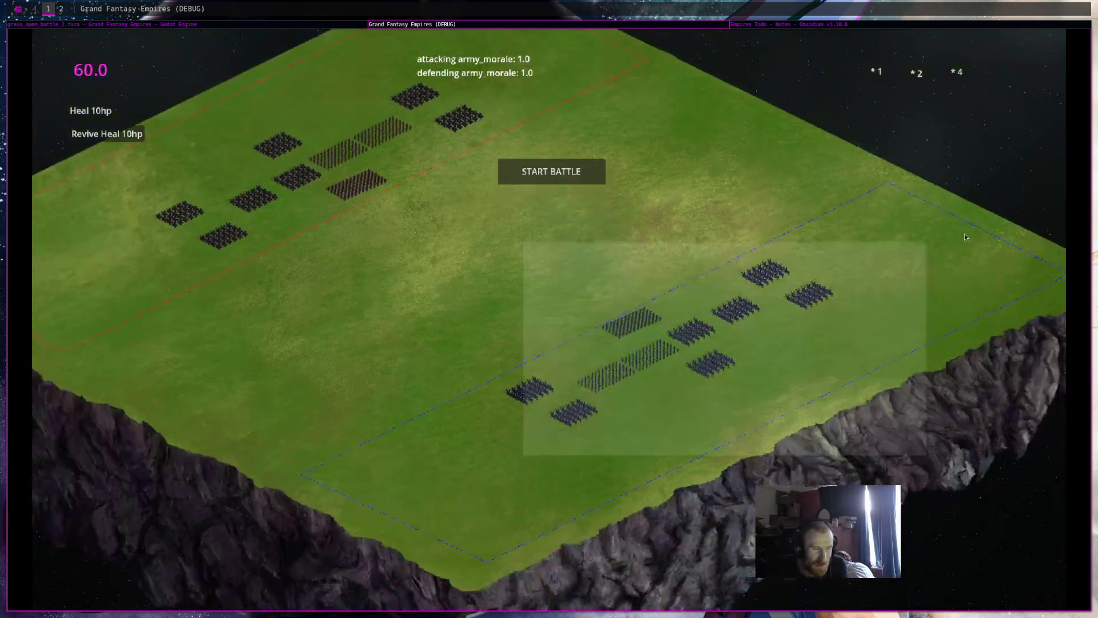
mouse_move(966, 236)
mouse_down()
mouse_move(927, 241)
mouse_move(412, 477)
mouse_move(420, 487)
mouse_up()
click(420, 393)
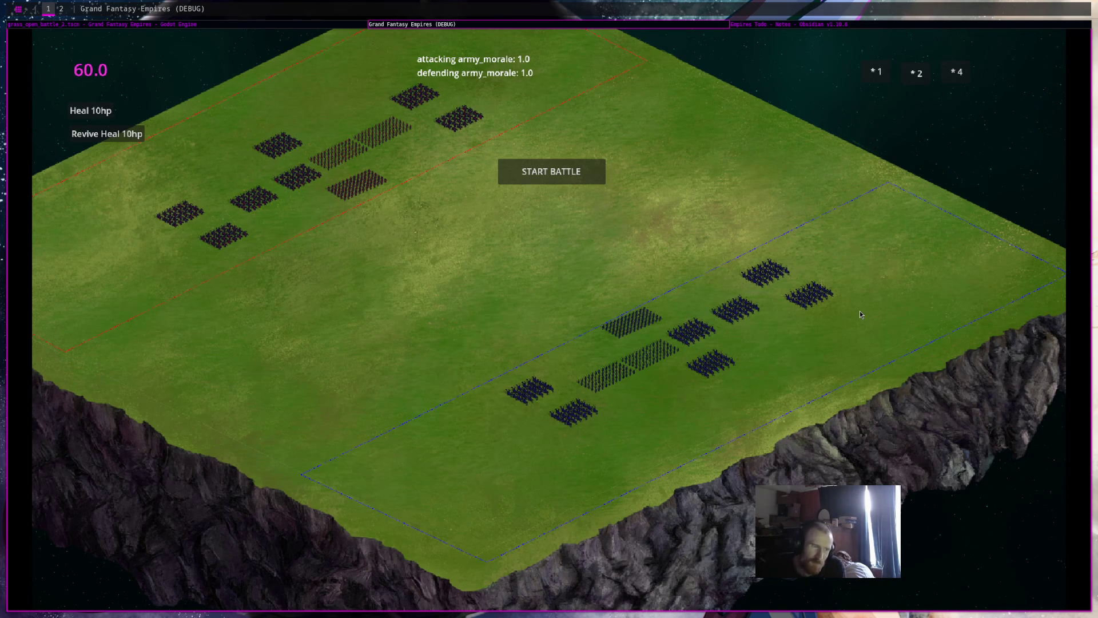
click(552, 172)
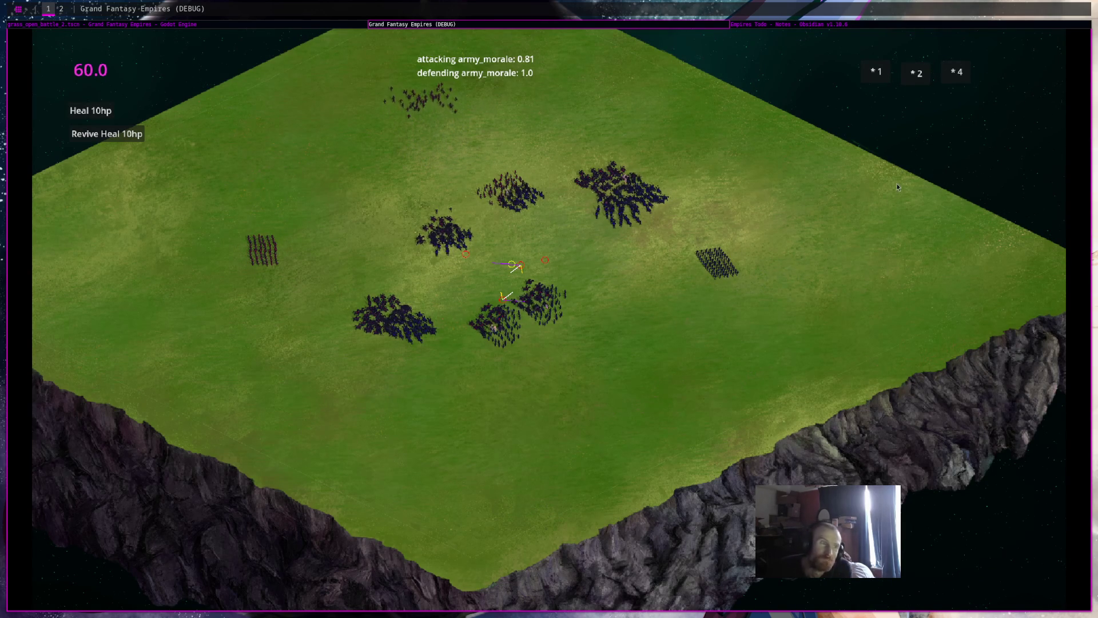
key(F8)
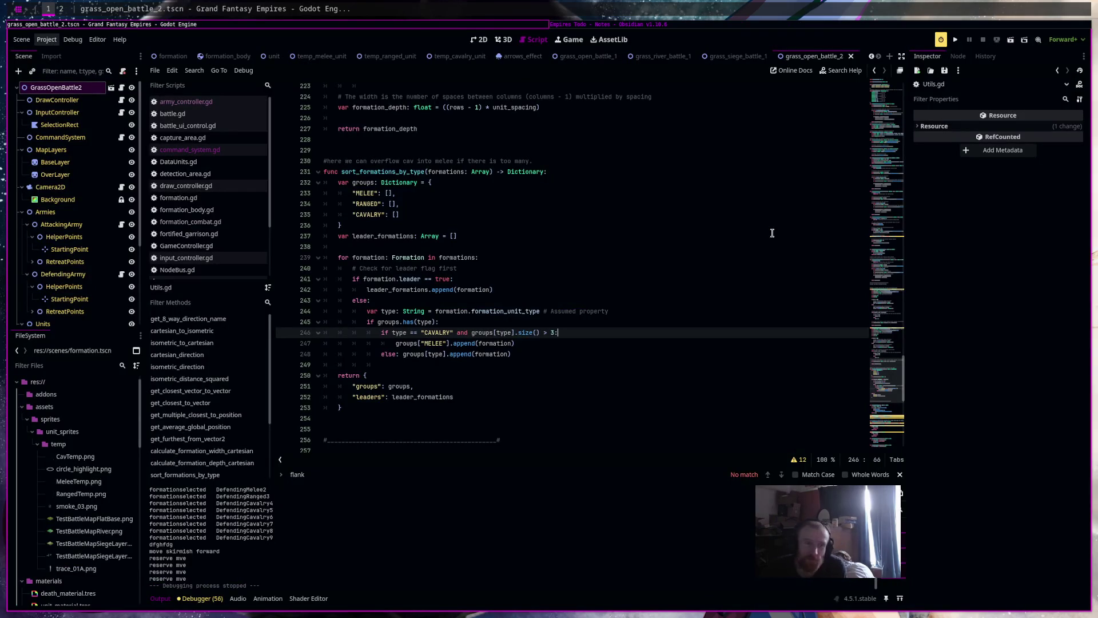
Declare 'const CAV_OVERFLOW_THRESHOLD: int = 3' on line 229
click(643, 356)
mouse_move(639, 371)
mouse_down()
mouse_move(629, 387)
mouse_move(515, 86)
mouse_move(371, 113)
mouse_up()
click(610, 218)
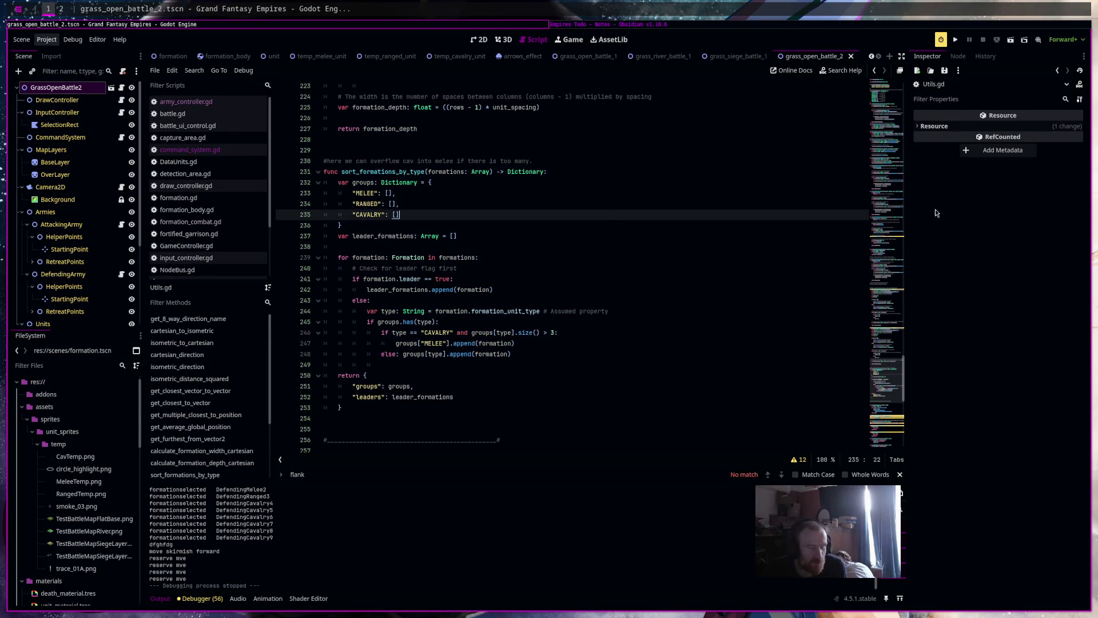
click(552, 337)
click(403, 151)
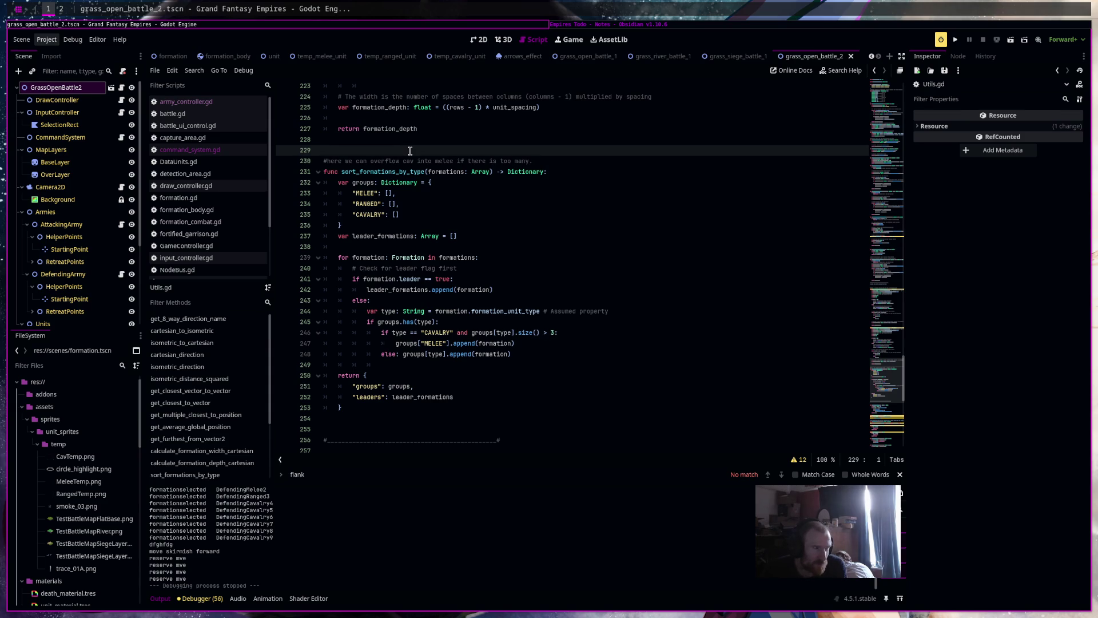
double_click(553, 336)
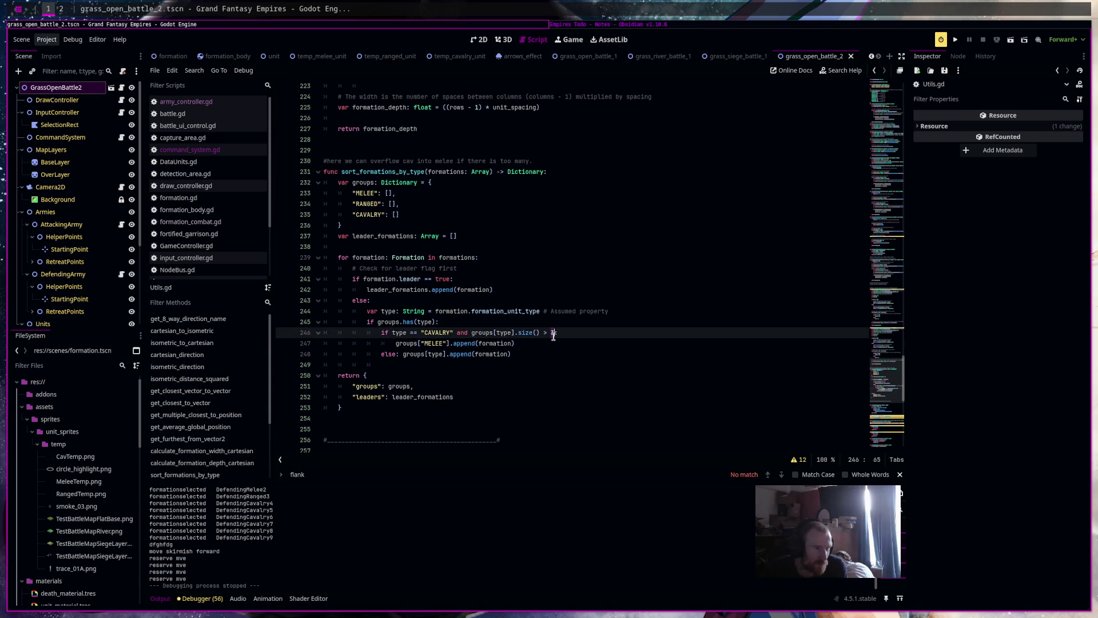
click(420, 149)
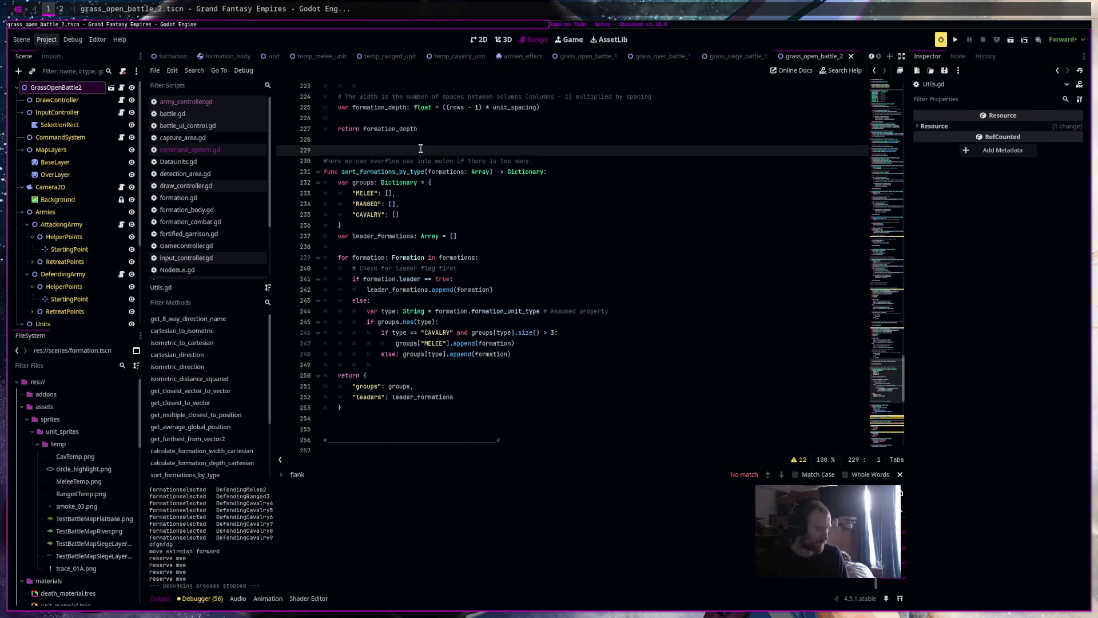
text(const cav_overflow_threshold)
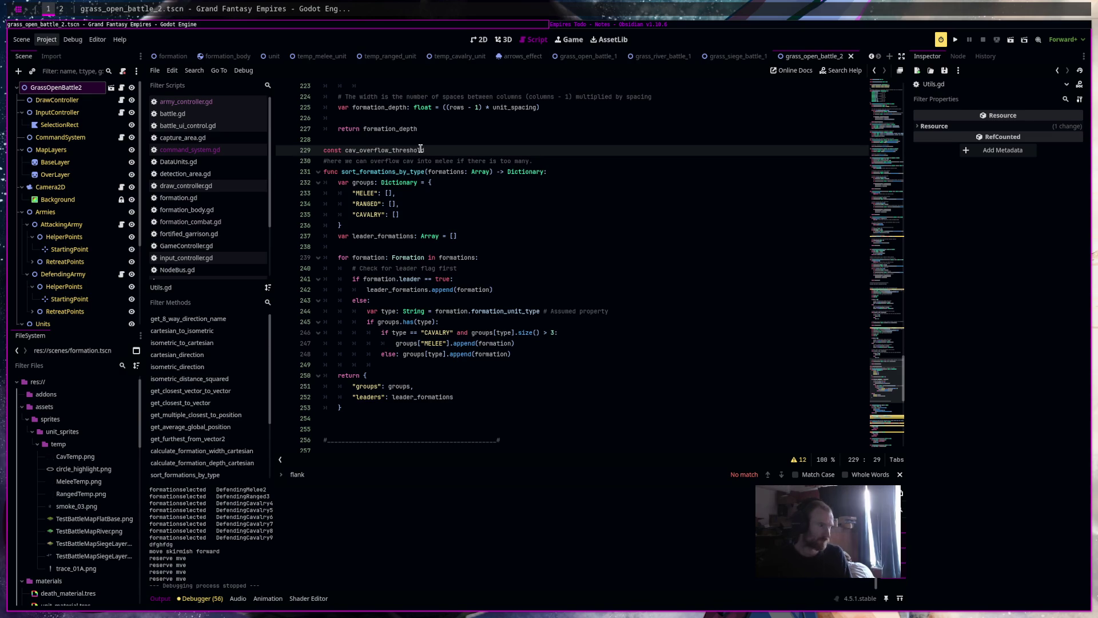
key(ctrl+shift+Left)
text(c)
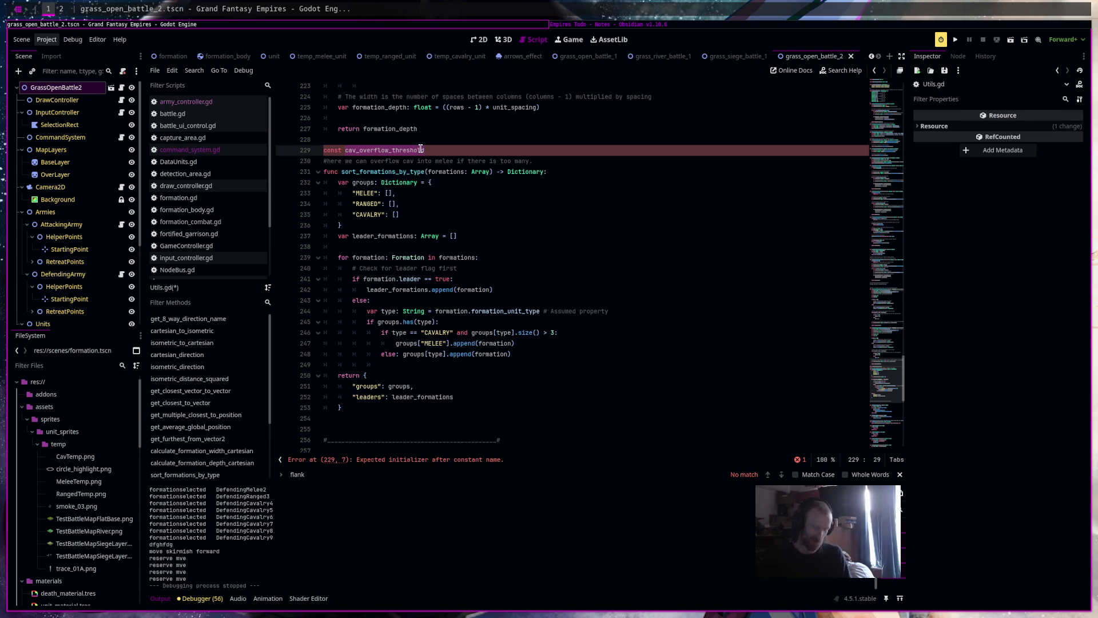
text(AV)
text(_OVERFLOW_THRE)
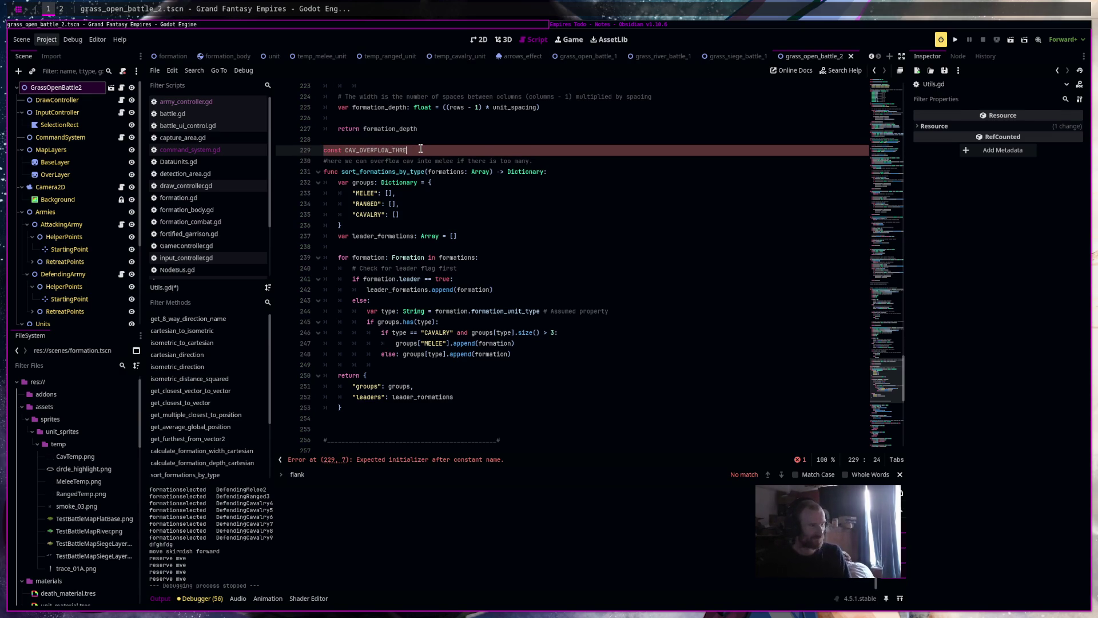
text(SHOLD:)
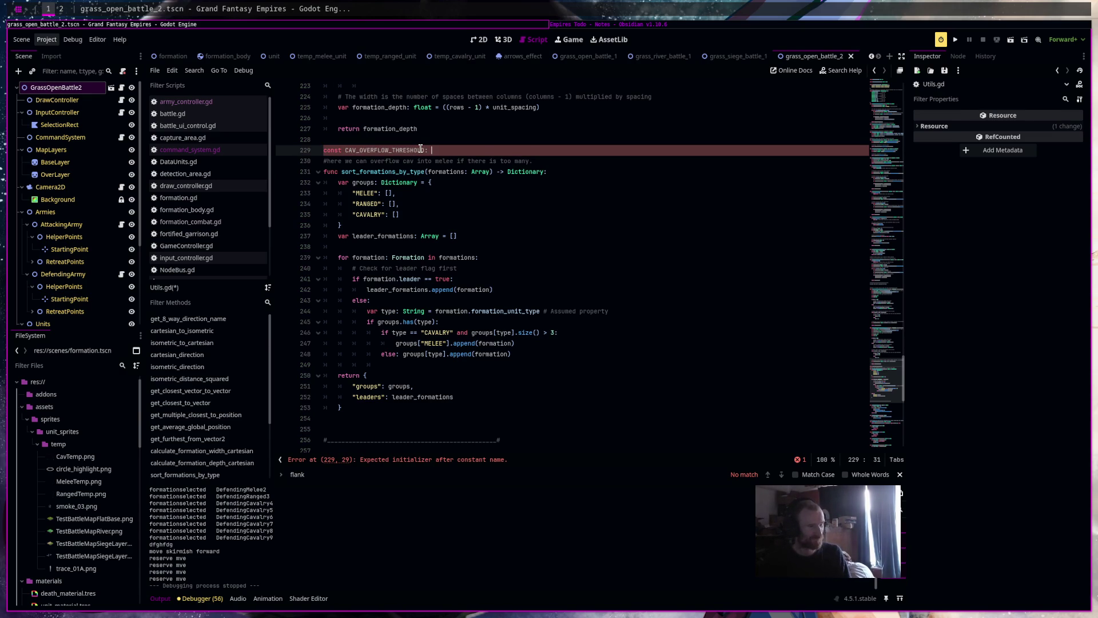
text( t )
text( 3)
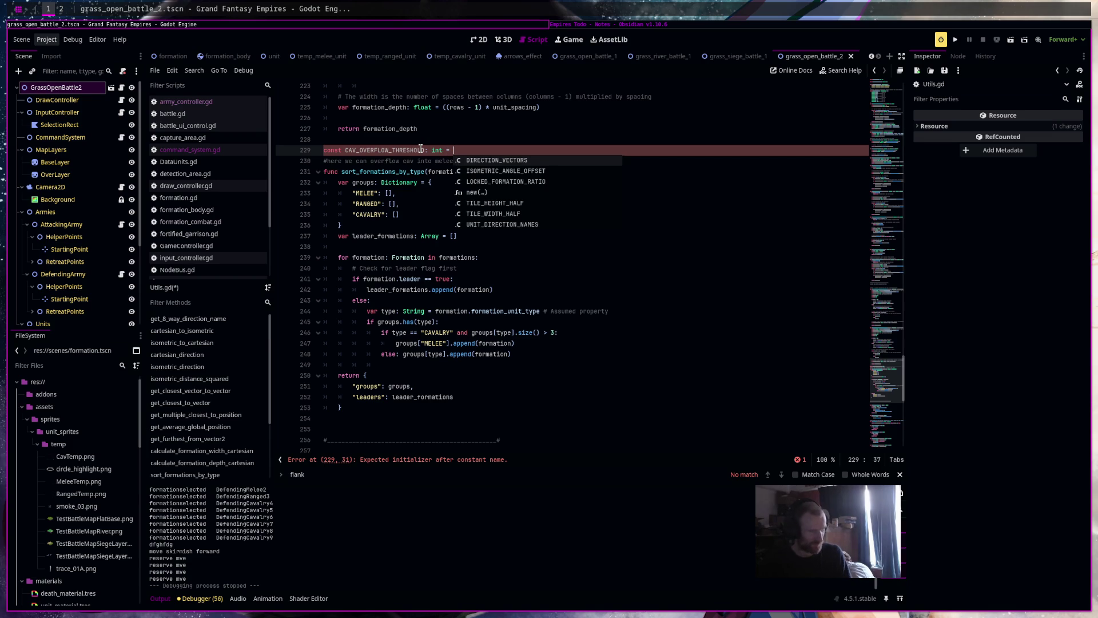
Replace the hardcoded 3 on line 246 with CAV_OVERFLOW_THRESHOLD
double_click(403, 150)
key(ctrl+c)
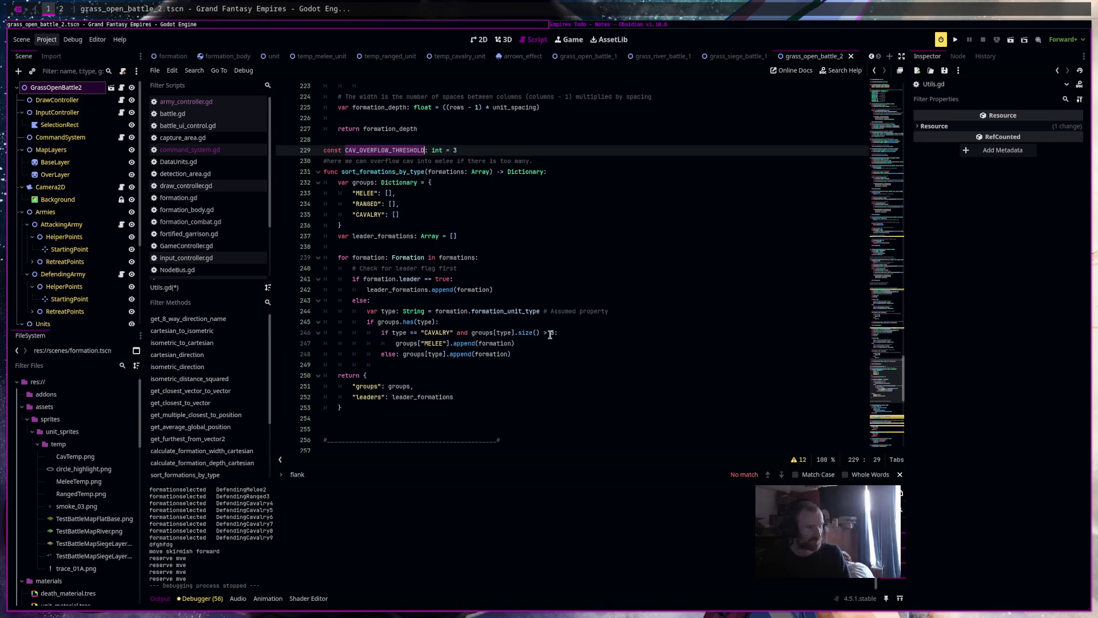
double_click(550, 333)
key(ctrl+v)
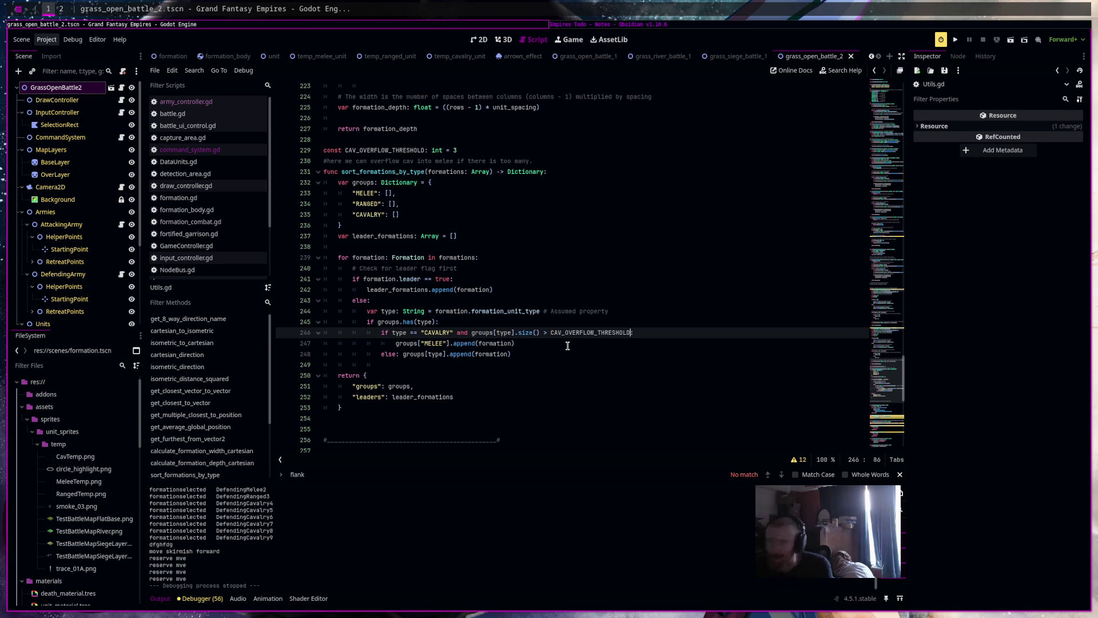
key(super+Right)
Tick off the large cavalry formations, AI behaviour and cav-becomes-melee tasks
click(477, 310)
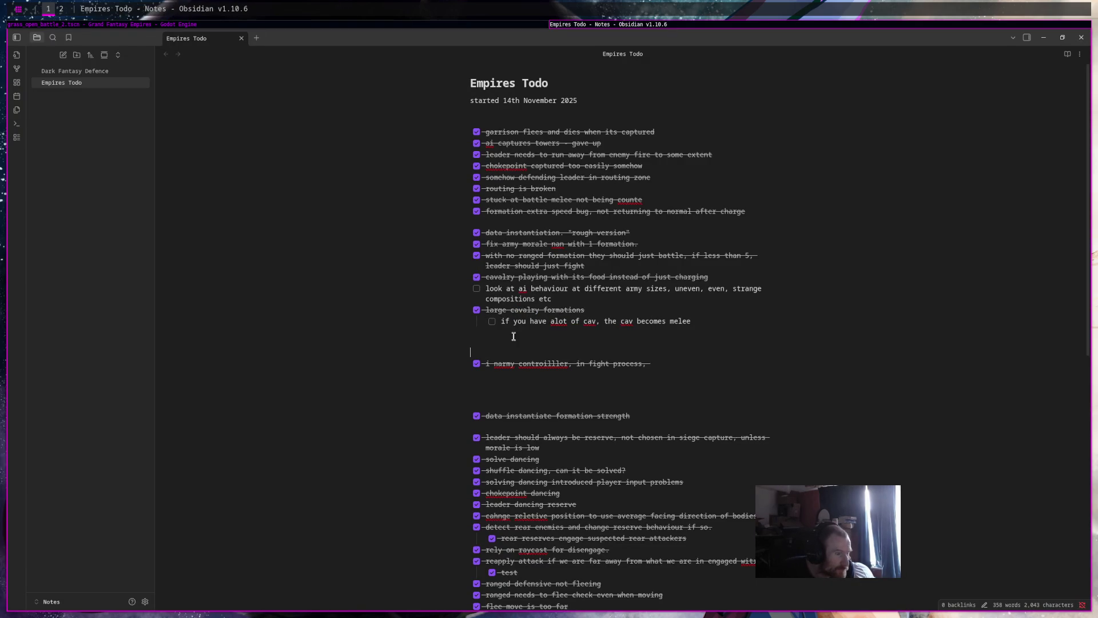
click(493, 322)
click(477, 288)
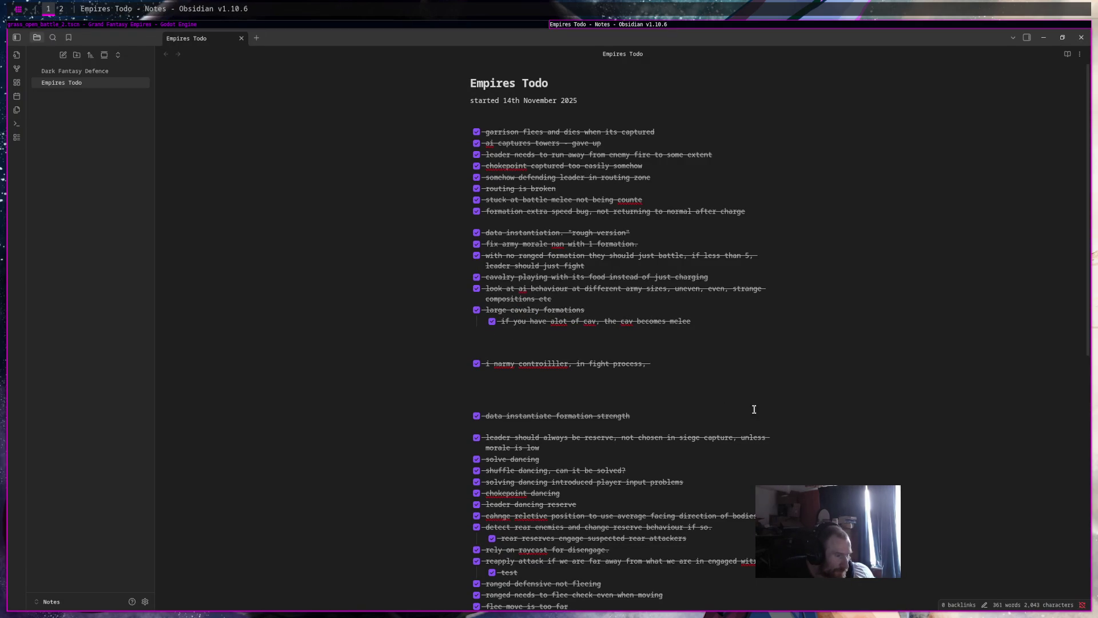
Start a new ##### heading on a line beneath the start date
scroll(753, 411, down, 5)
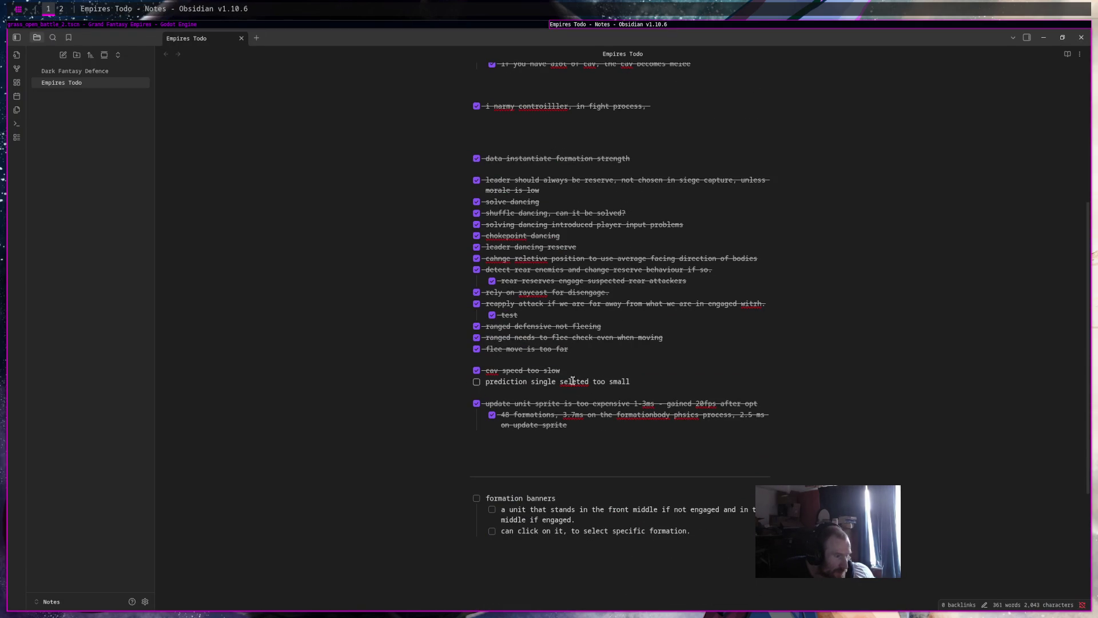
drag(707, 382, 459, 383)
scroll(720, 471, down, 2)
mouse_move(719, 470)
mouse_down()
mouse_move(466, 407)
mouse_move(454, 386)
mouse_move(471, 382)
mouse_move(712, 476)
mouse_up()
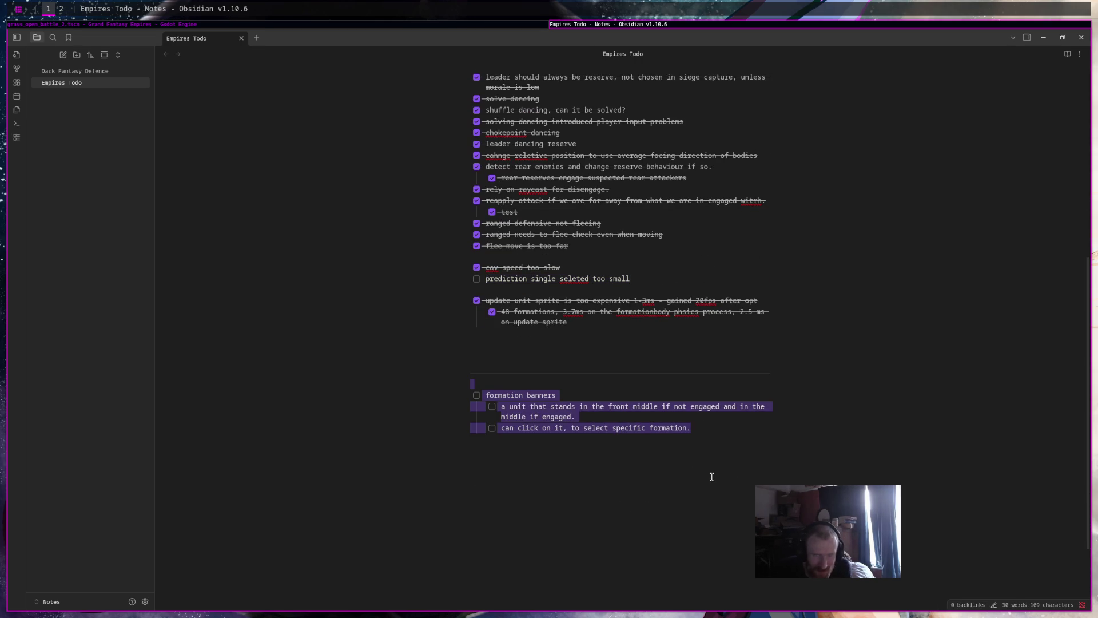
scroll(712, 476, up, 6)
mouse_move(517, 117)
mouse_down()
mouse_move(769, 473)
mouse_move(769, 449)
mouse_up()
click(515, 124)
key(Return)
text(#####)
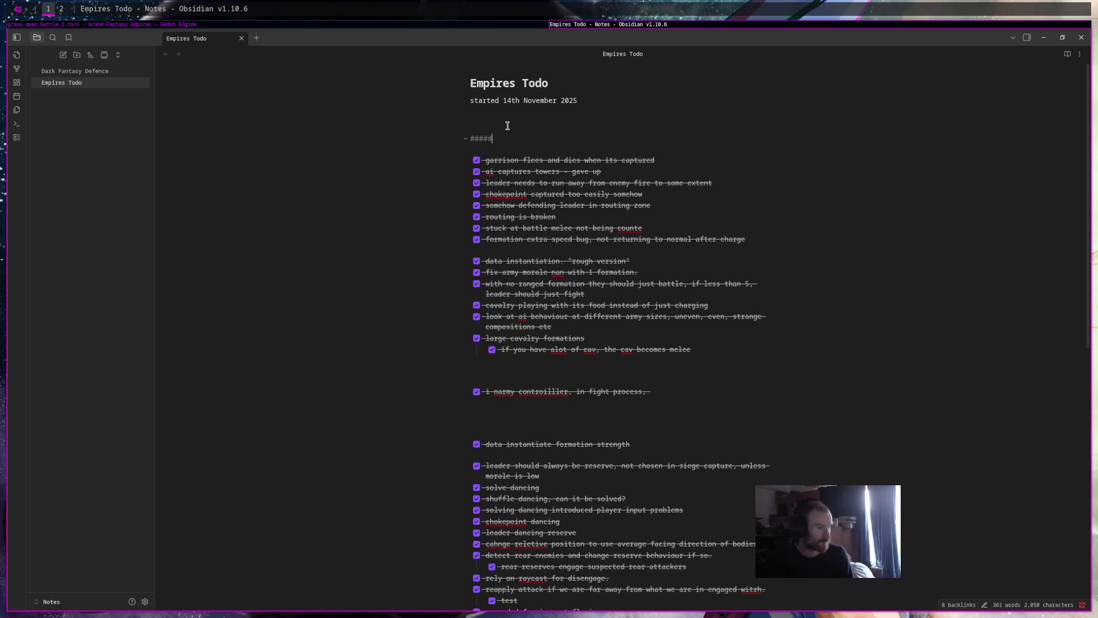
text(To)
Add a 'Player Input & UI' heading above the formation banners section
scroll(507, 125, down, 5)
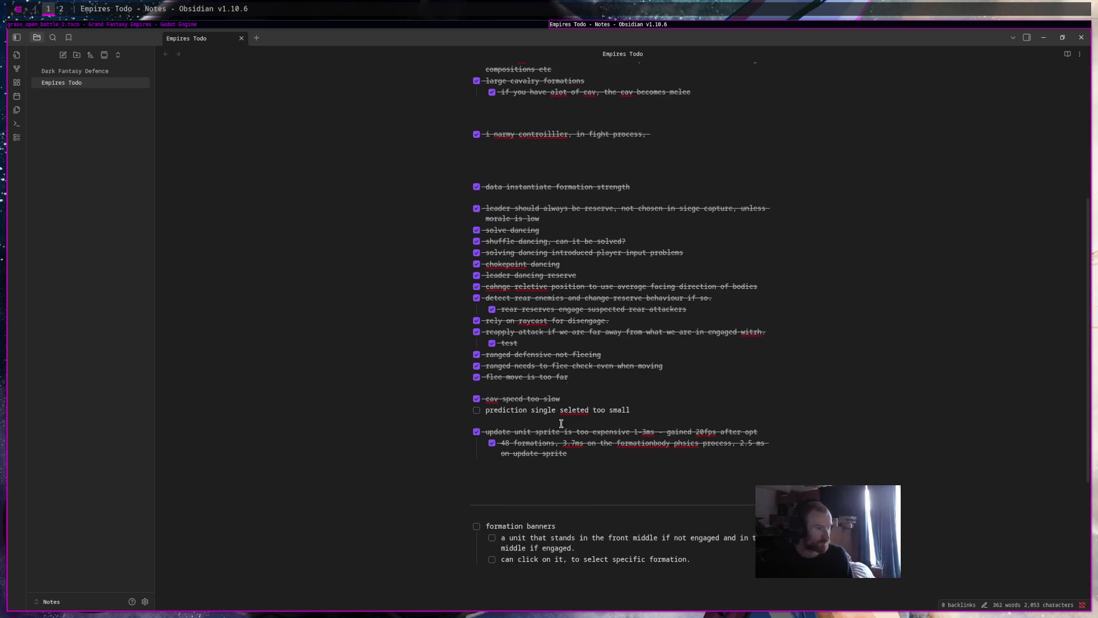
scroll(543, 455, down, 1)
click(509, 425)
text(##### Playe)
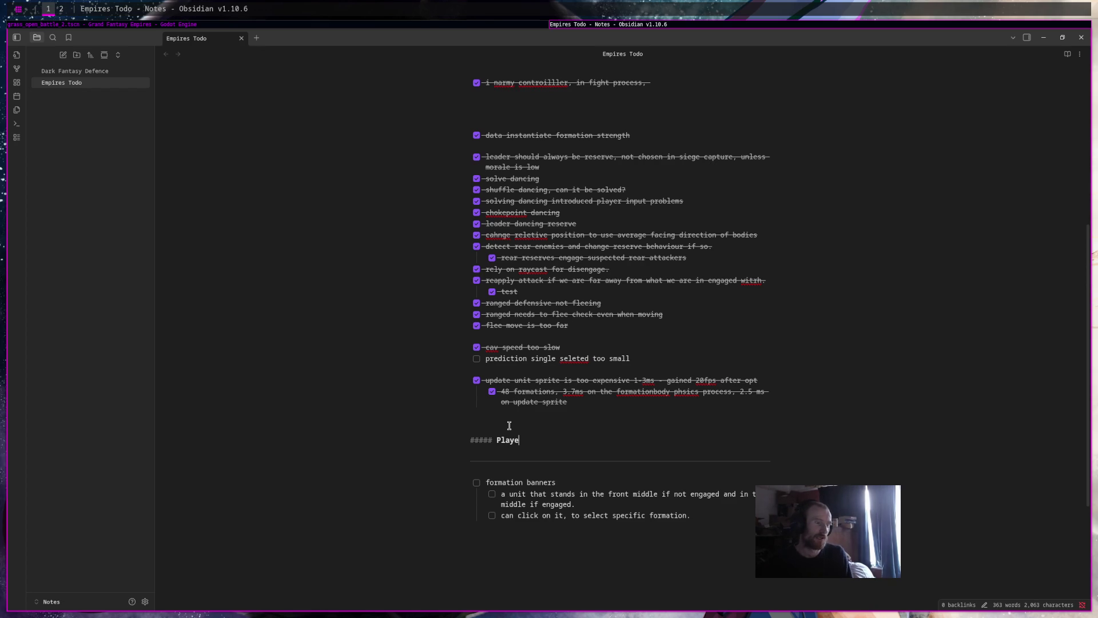
text(r Input UI)
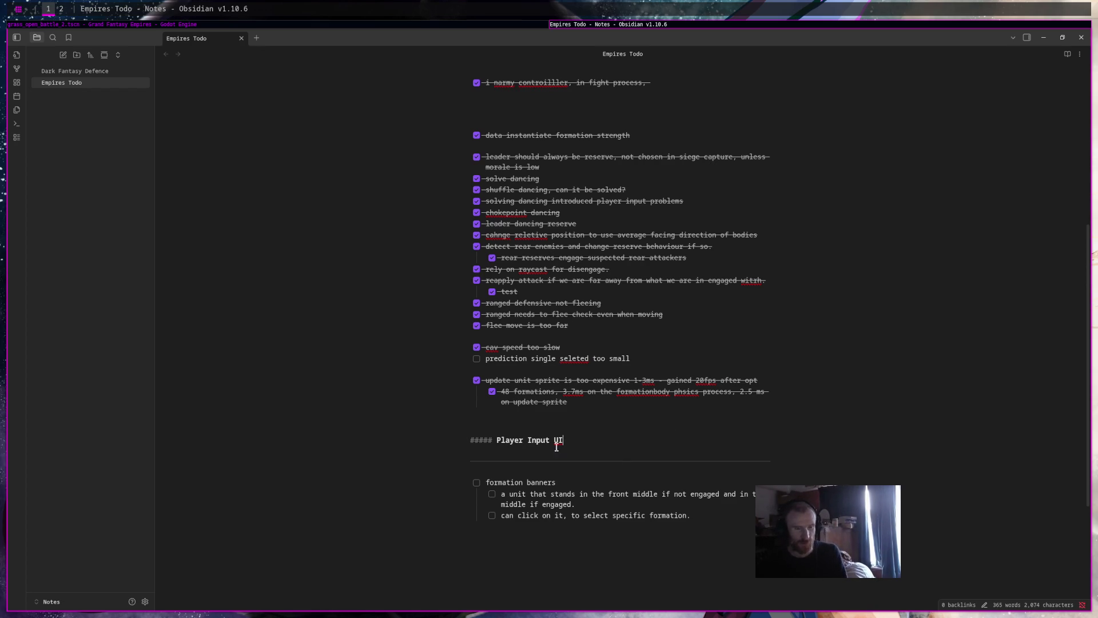
key(Left)
key(Left)
text(&)
click(719, 464)
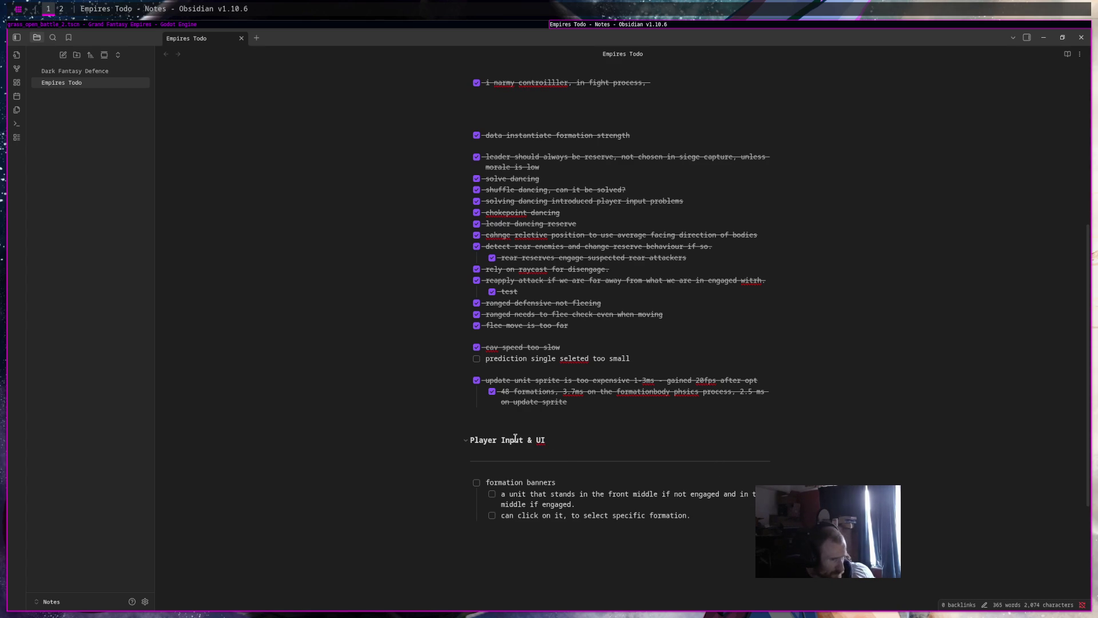
Select the 'prediction single selected too small' task, then return to Godot
scroll(672, 444, up, 5)
scroll(767, 331, down, 7)
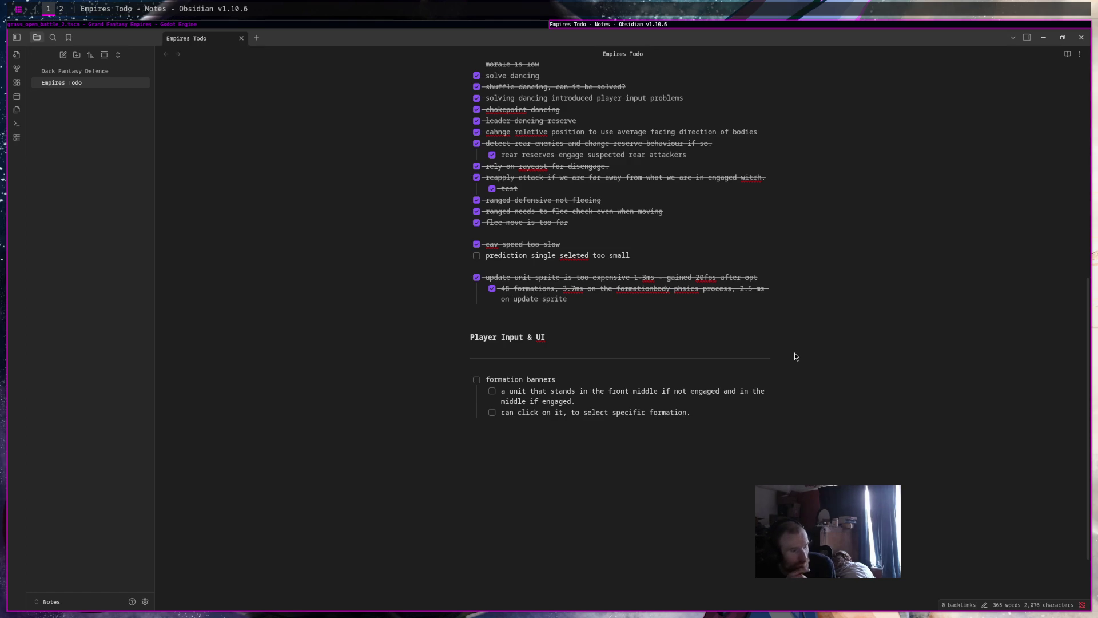
drag(632, 255, 484, 255)
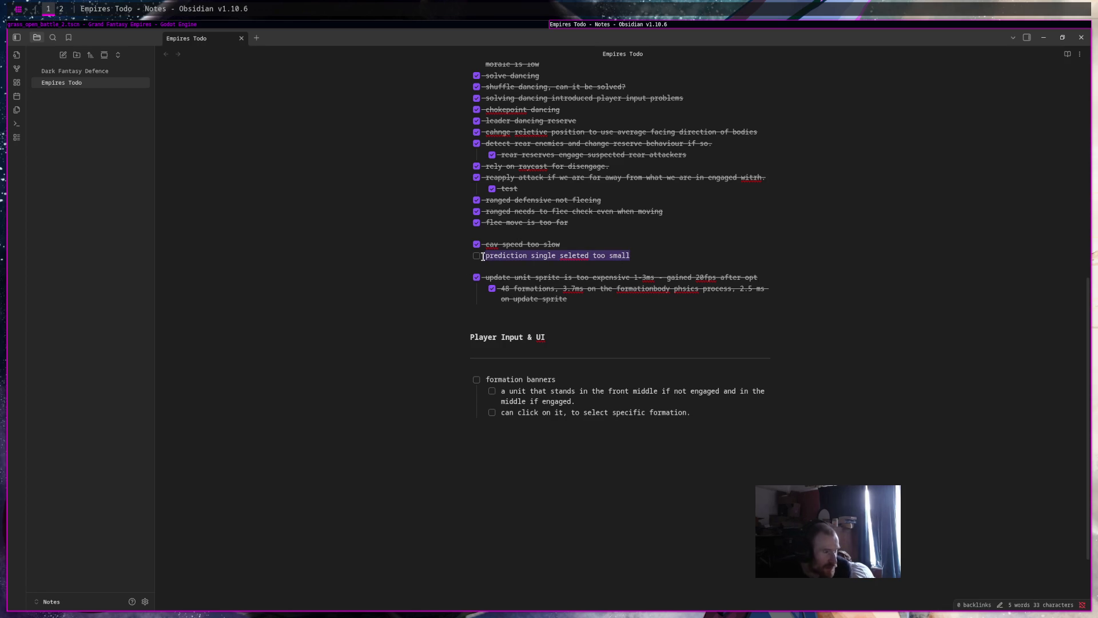
click(485, 25)
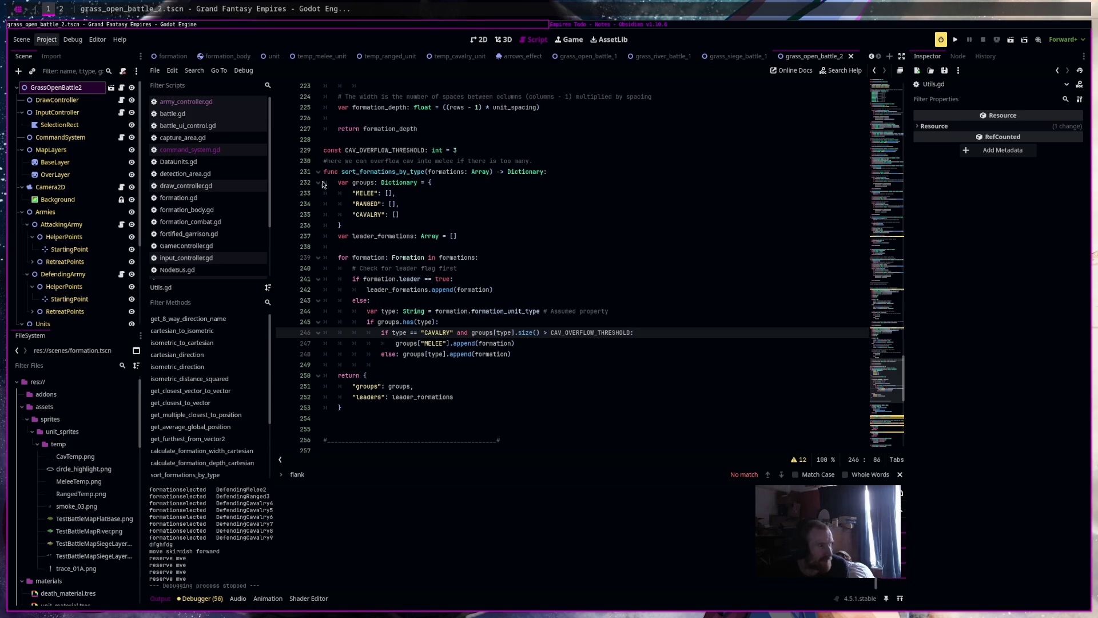
Open input_controller.gd and jump to start_movement_drag
scroll(233, 198, down, 1)
click(189, 236)
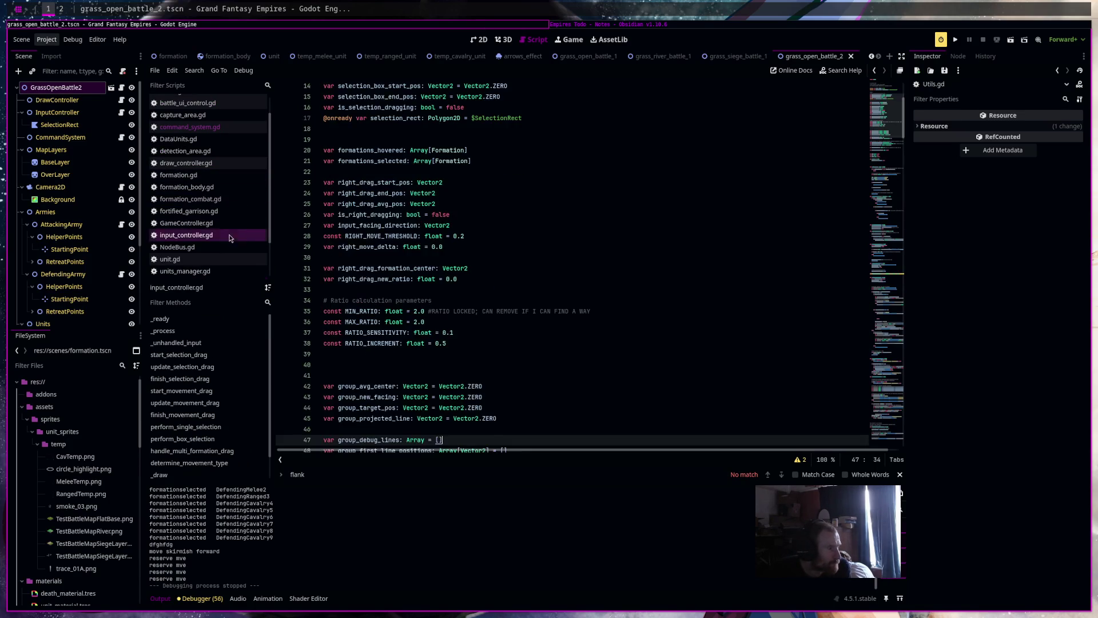
scroll(501, 277, down, 15)
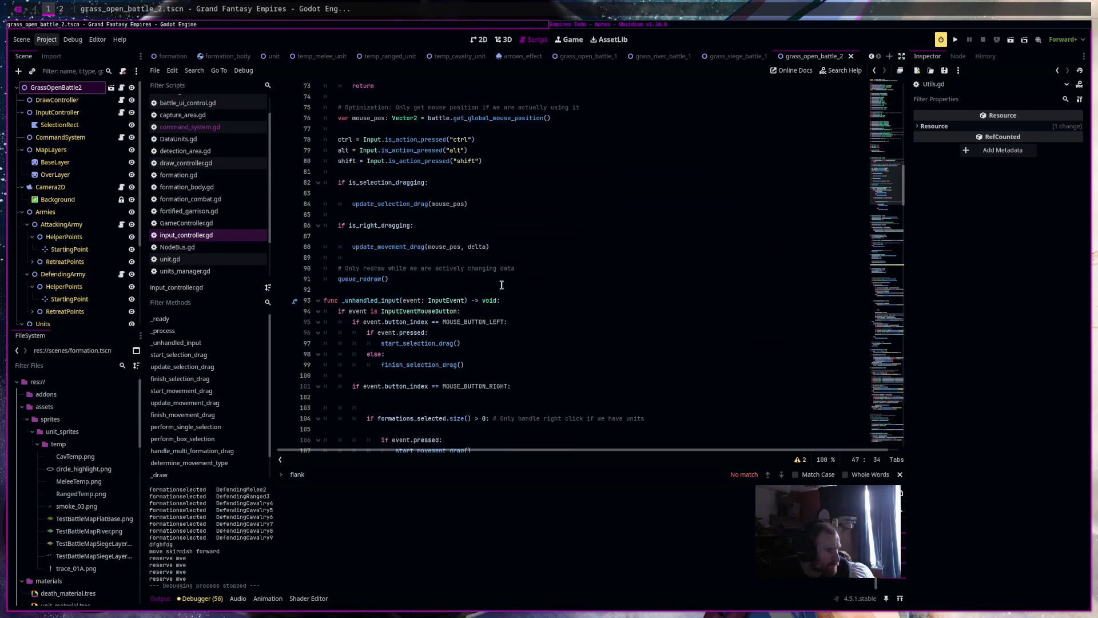
scroll(502, 284, down, 4)
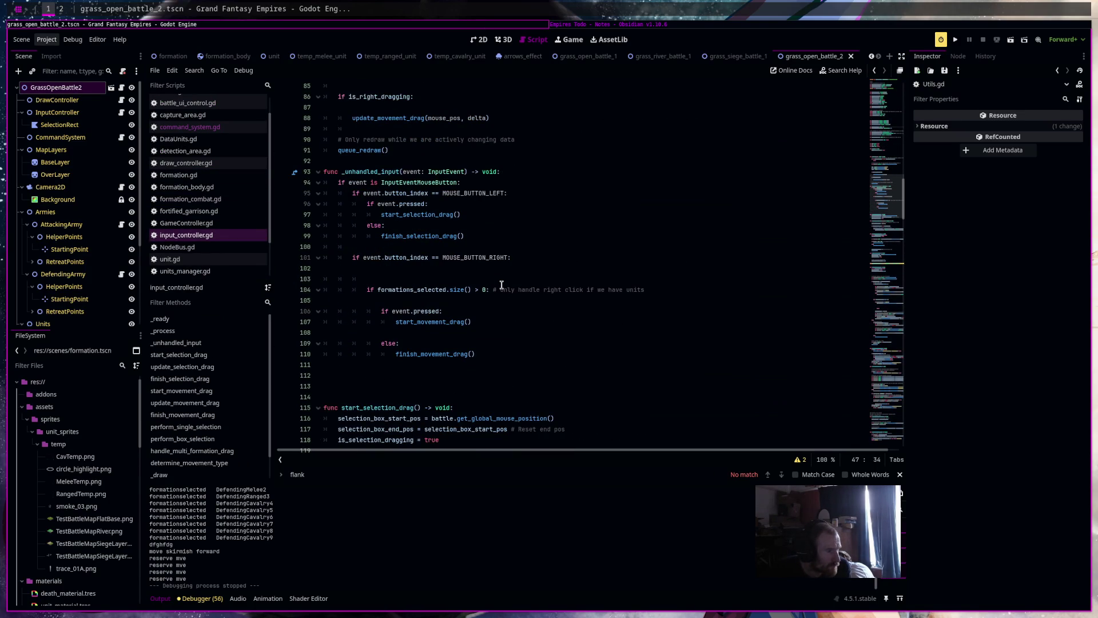
scroll(502, 285, down, 4)
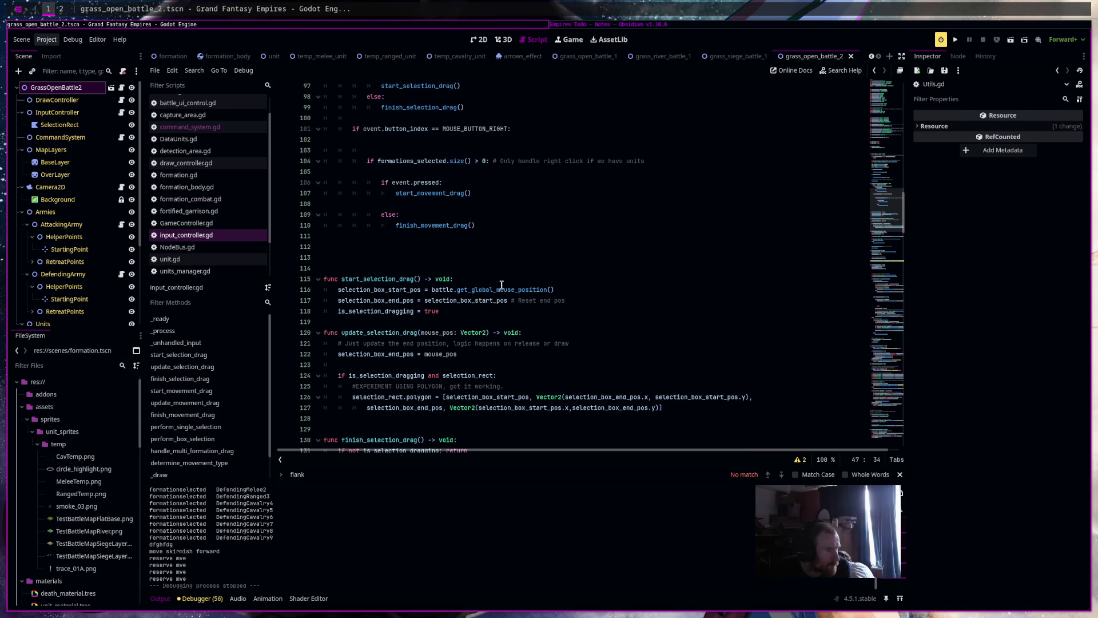
click(433, 193)
ctrl+click(433, 193)
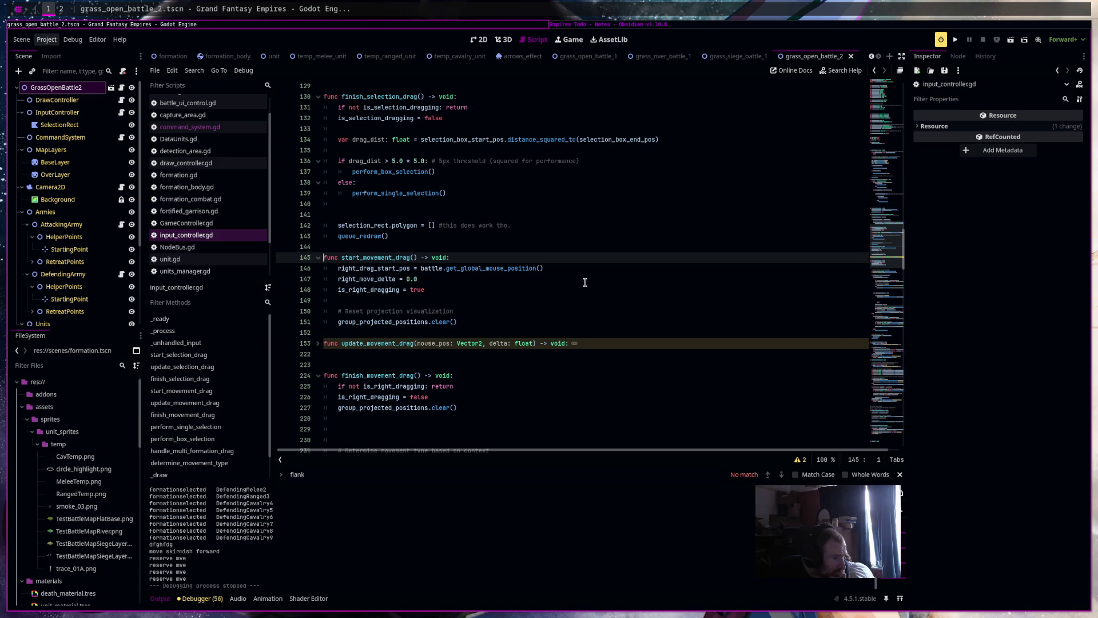
Unfold update_movement_drag and locate the 1.5 minimum size and polygon-corner code
scroll(585, 282, down, 2)
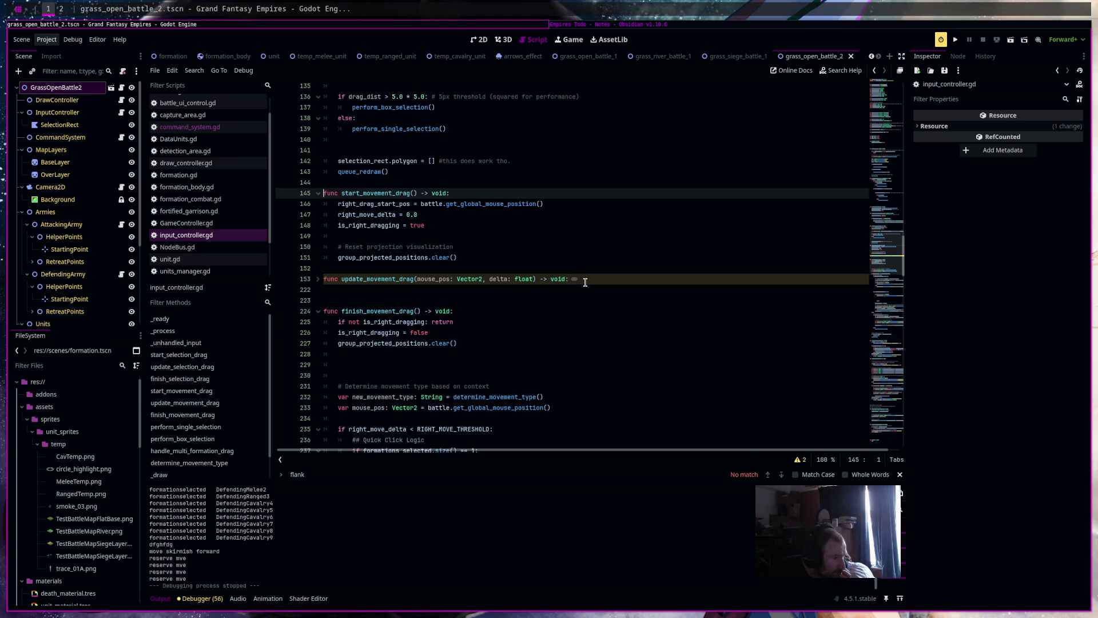
click(318, 279)
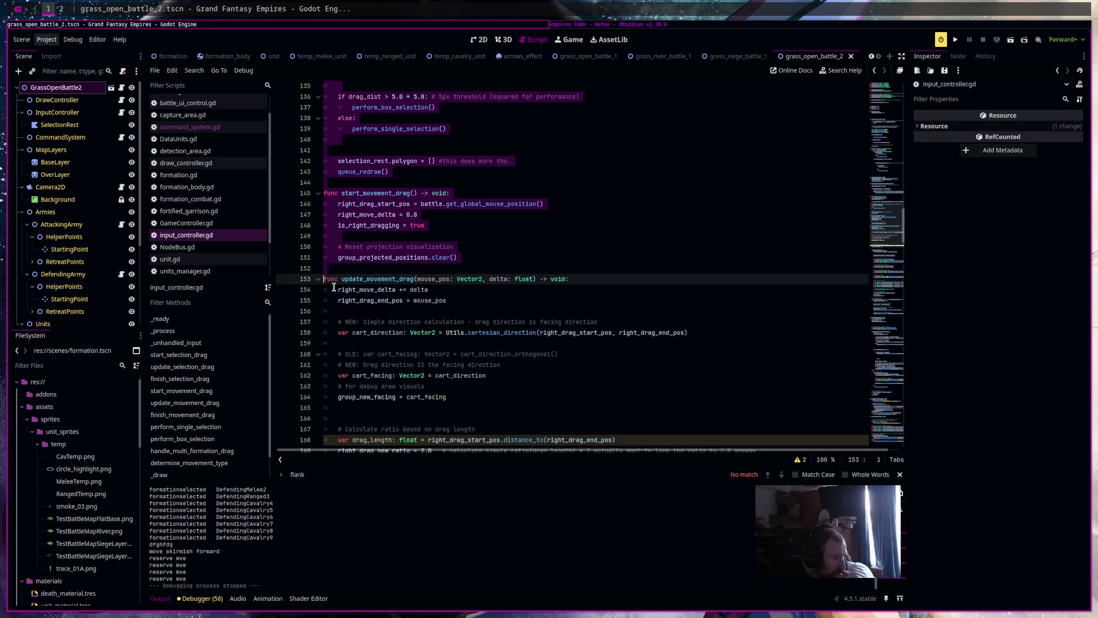
scroll(515, 275, down, 4)
click(562, 270)
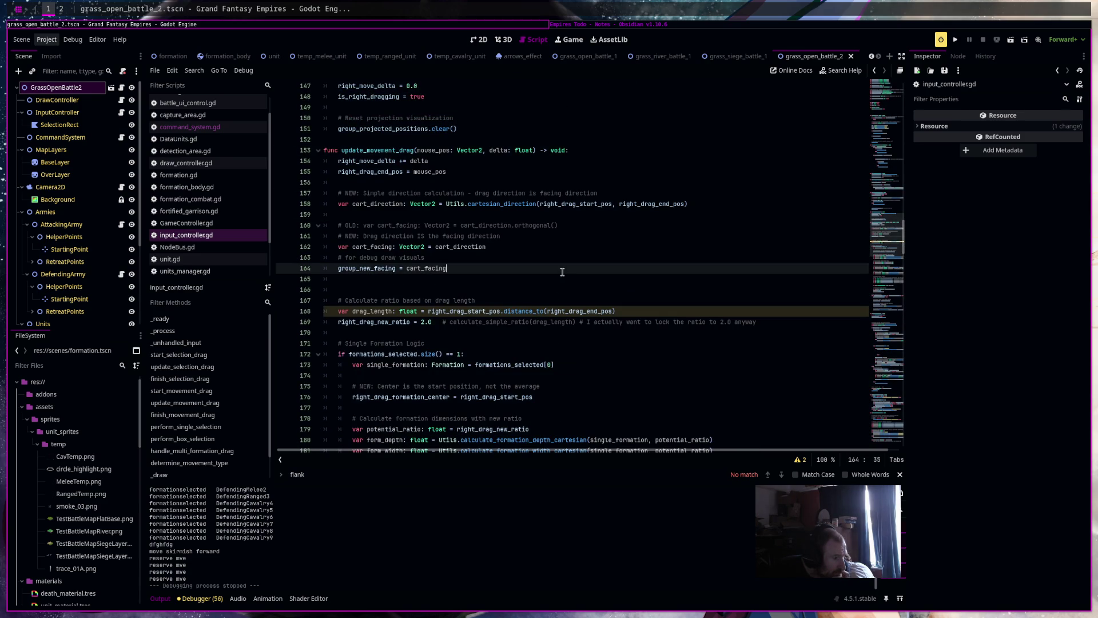
scroll(562, 272, down, 2)
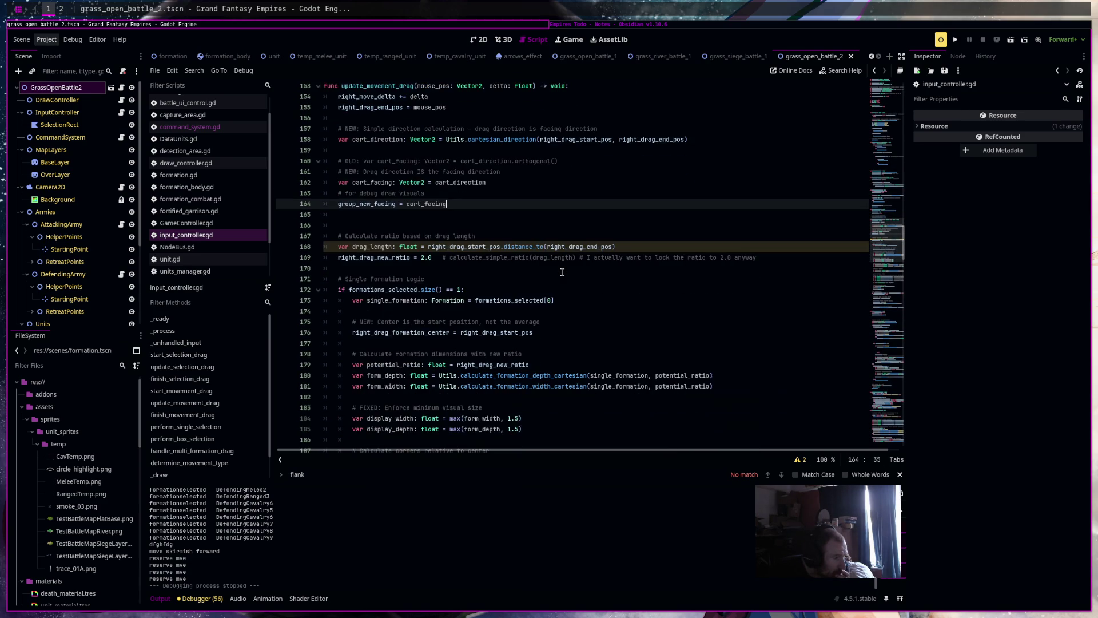
scroll(562, 271, down, 2)
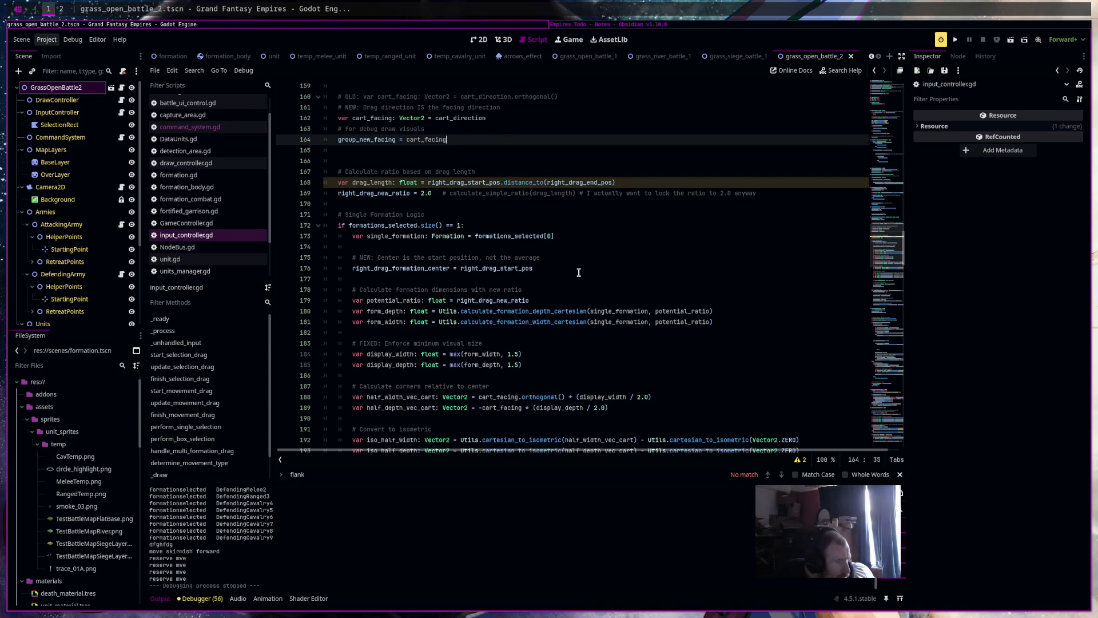
scroll(576, 274, down, 3)
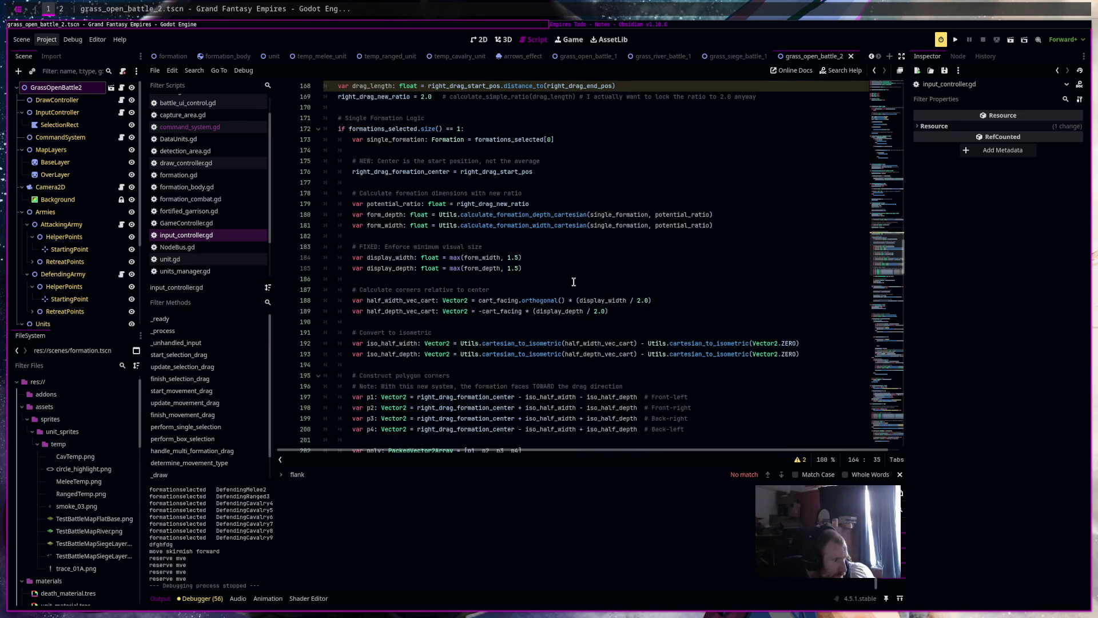
click(508, 258)
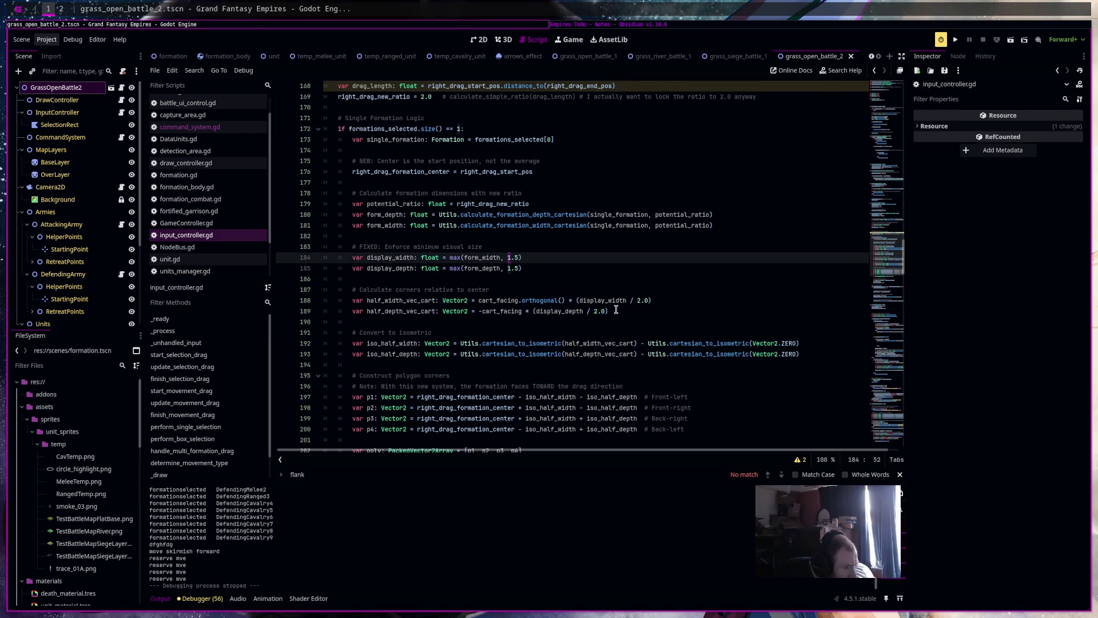
scroll(616, 309, down, 1)
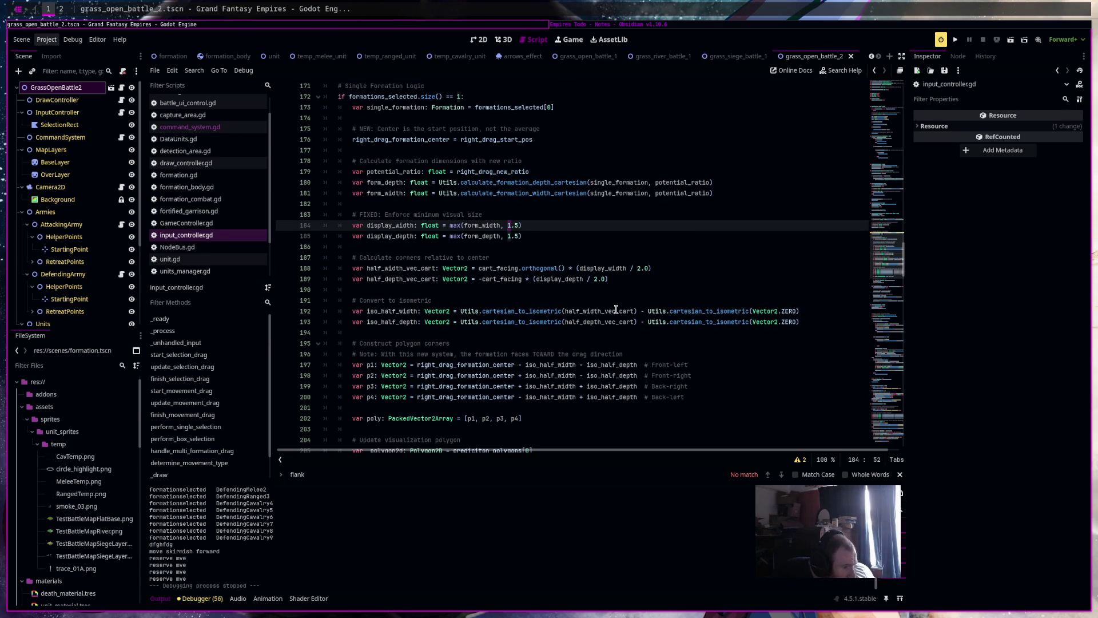
scroll(616, 309, down, 3)
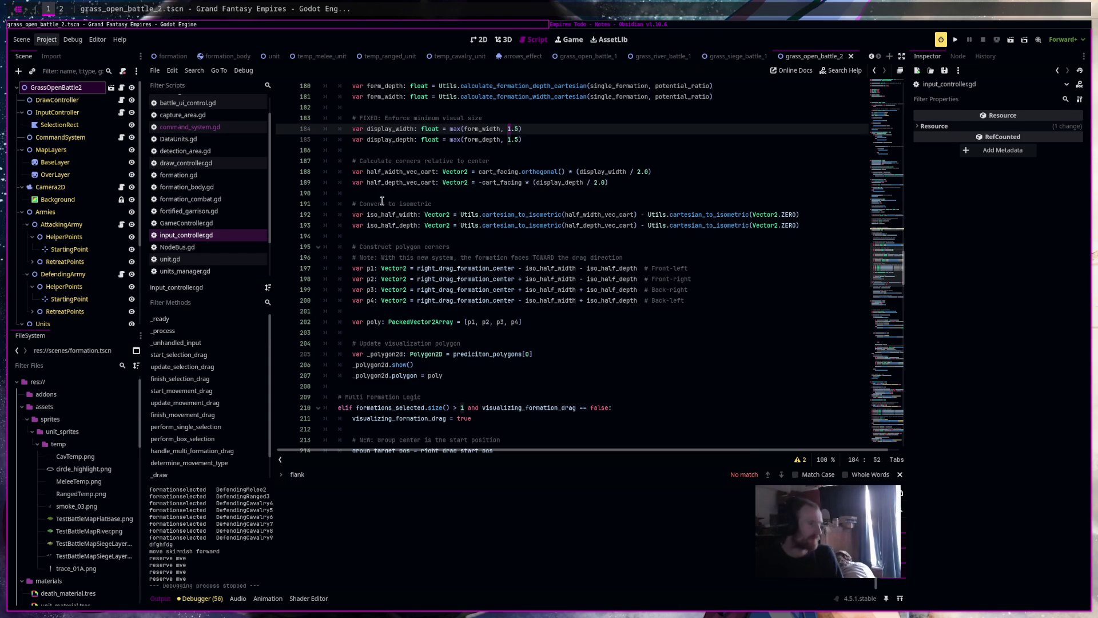
click(381, 237)
Declare 'var padding_mod: float = 1.5' and move the declaration up to line 190, above the isometric conversion
key(Return)
text(var )
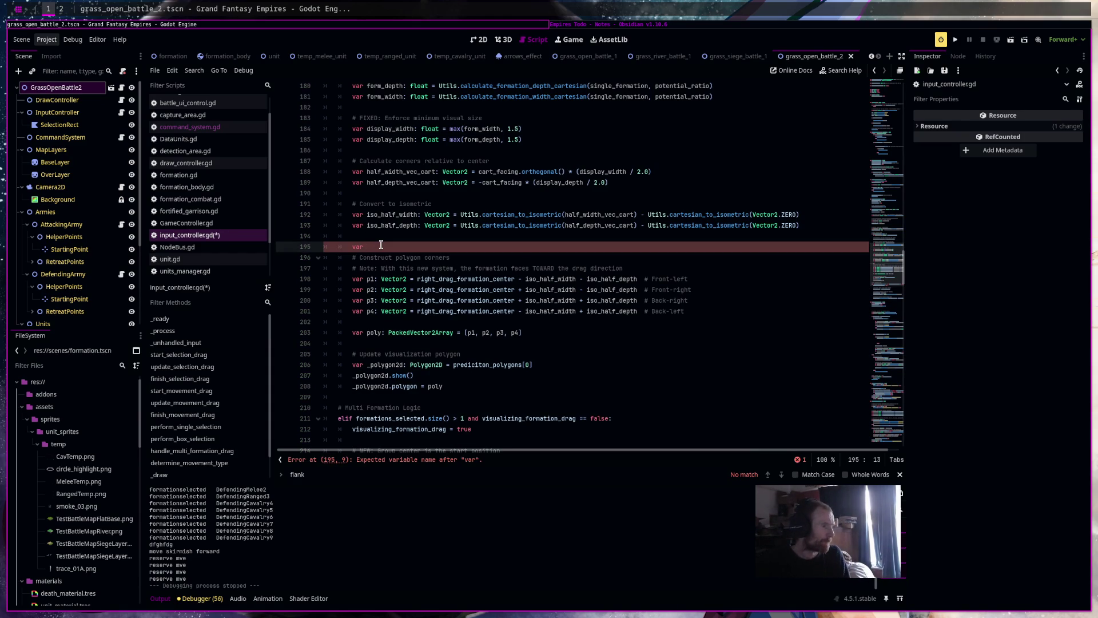
text(padding_mo)
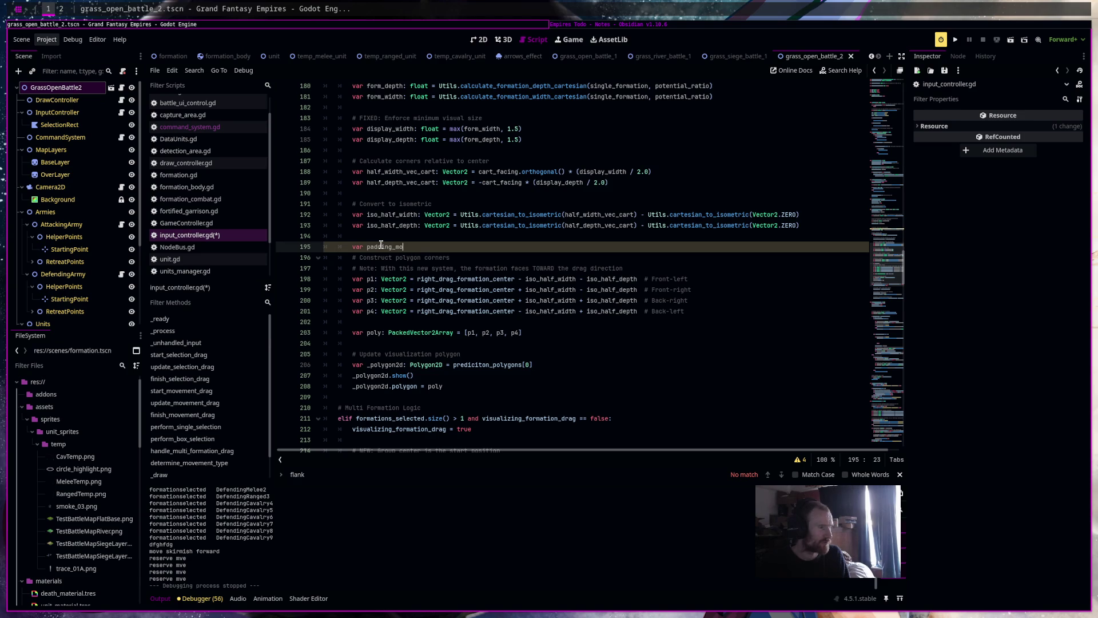
text(d: float = 1.5)
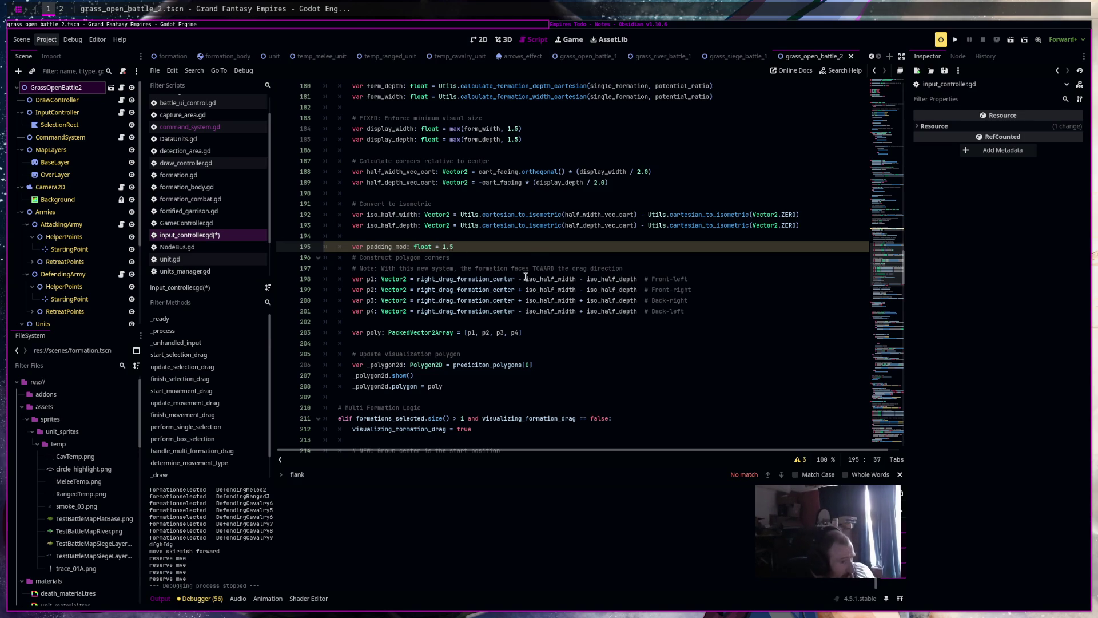
mouse_move(526, 276)
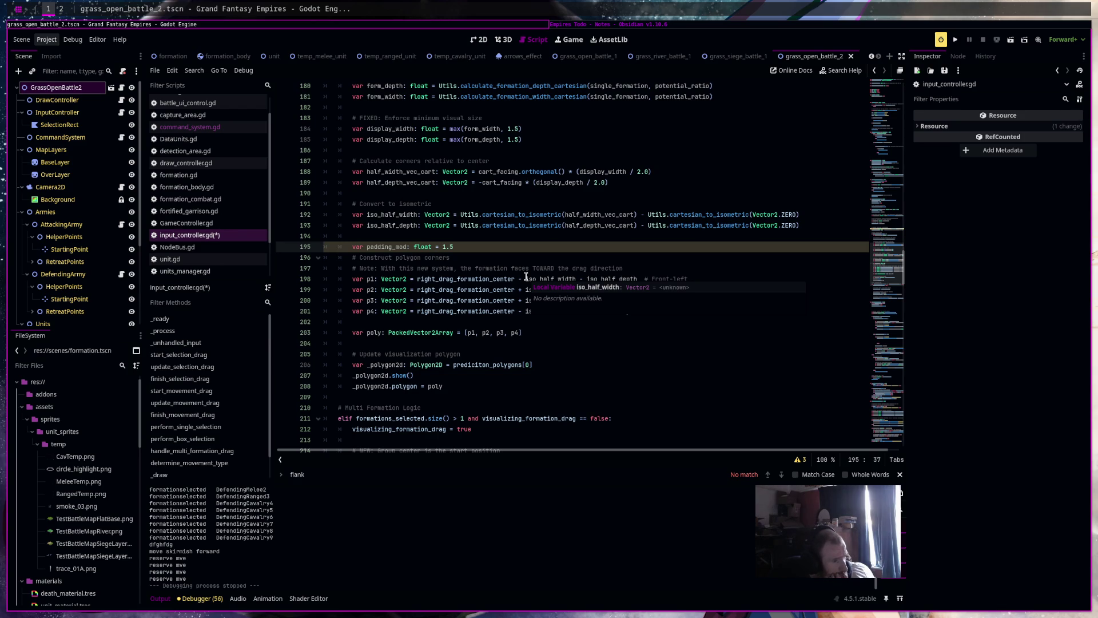
mouse_move(525, 279)
mouse_down()
mouse_move(658, 278)
mouse_move(639, 280)
mouse_up()
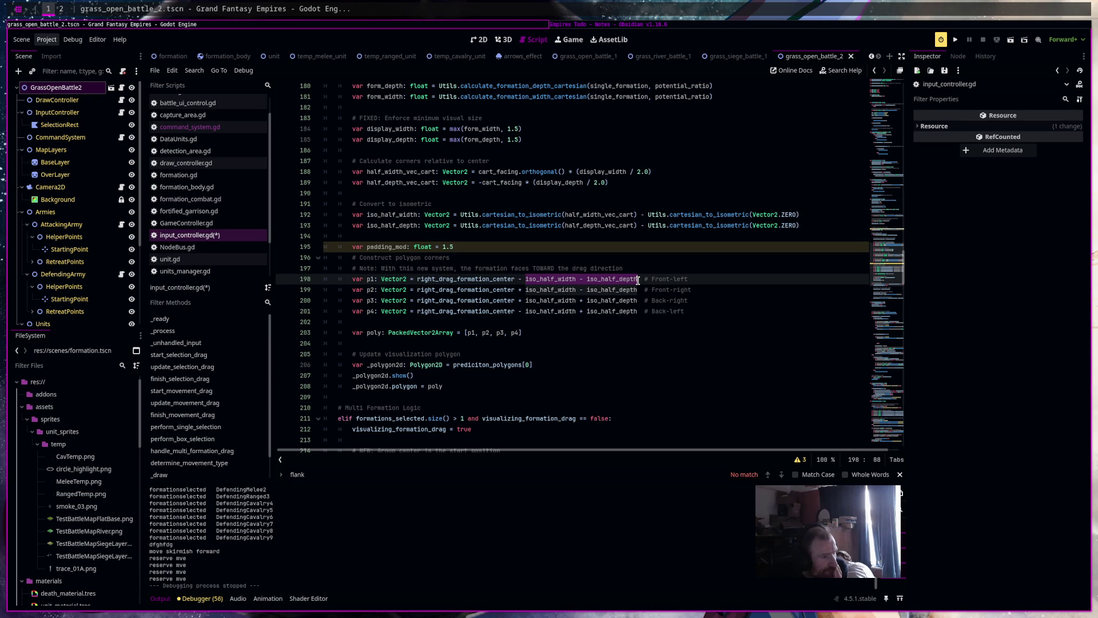
click(822, 212)
key(Down)
key(Down)
key(Down)
key(shift+End)
key(BackSpace)
click(369, 192)
text(var padding_mod: float = 1.5)
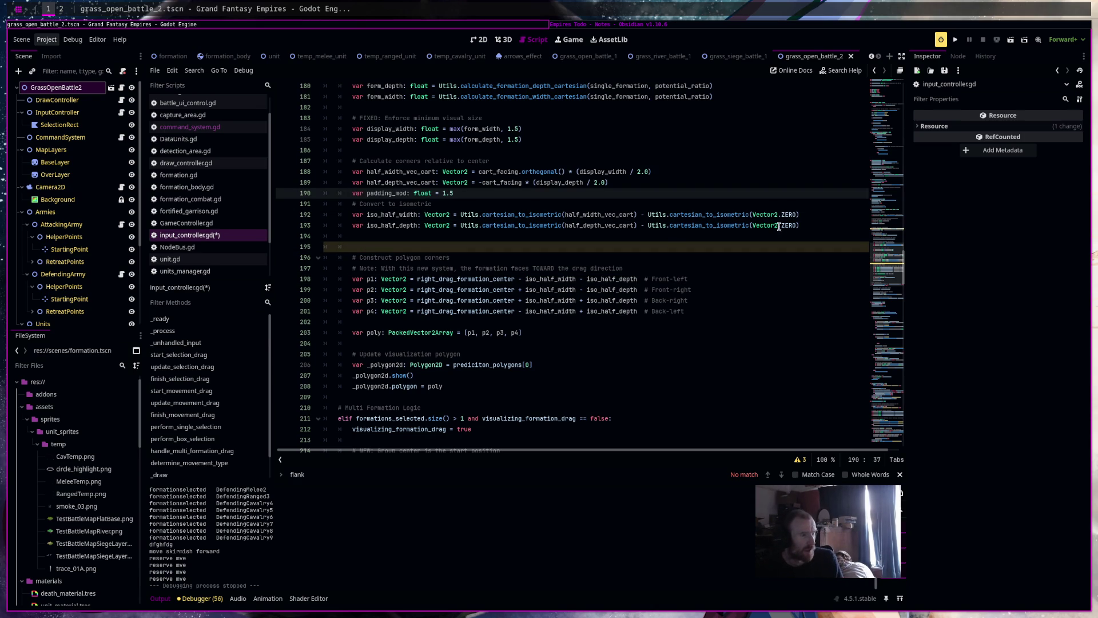
Add 'iso_half_depth *= padding_mod' and 'iso_half_width *= padding_mod' below the conversions, then run the scene
click(830, 213)
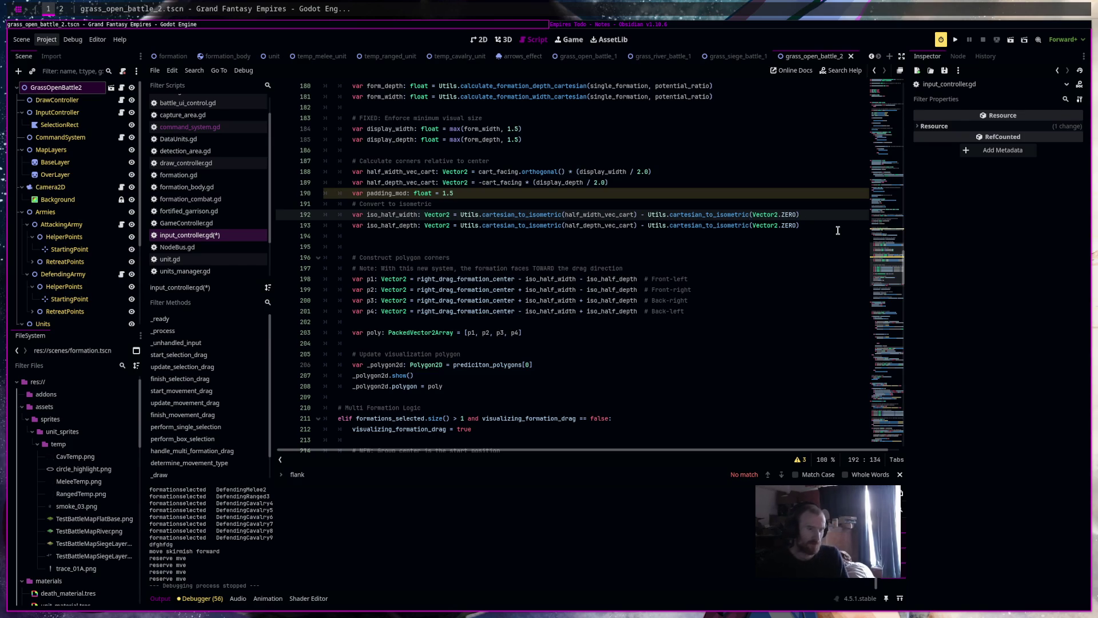
shift+click(459, 215)
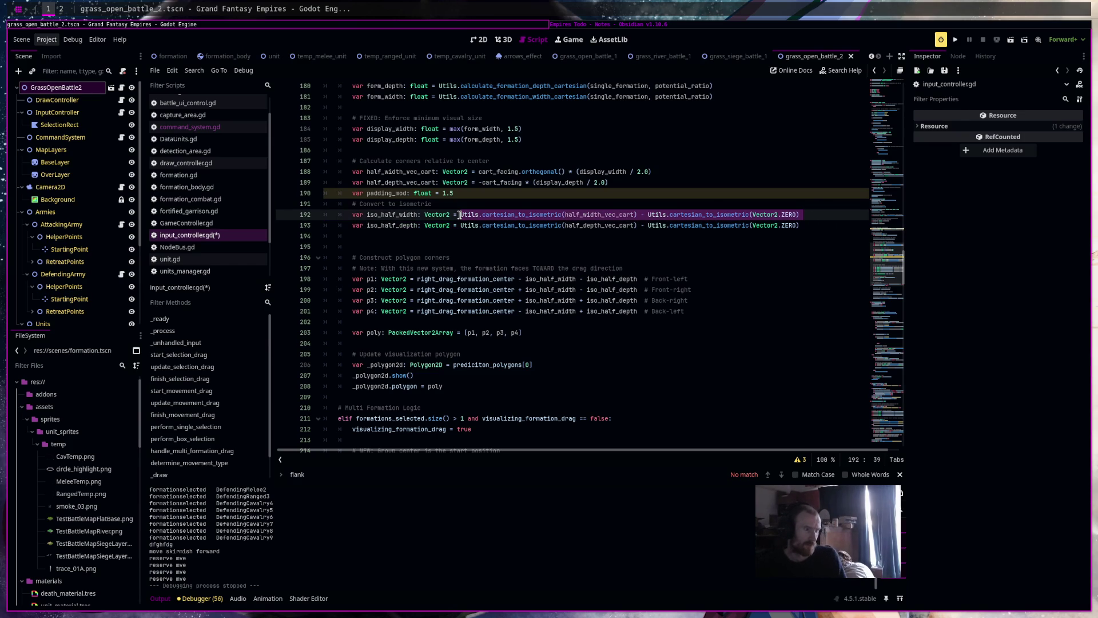
click(455, 235)
key(Return)
text(iso)
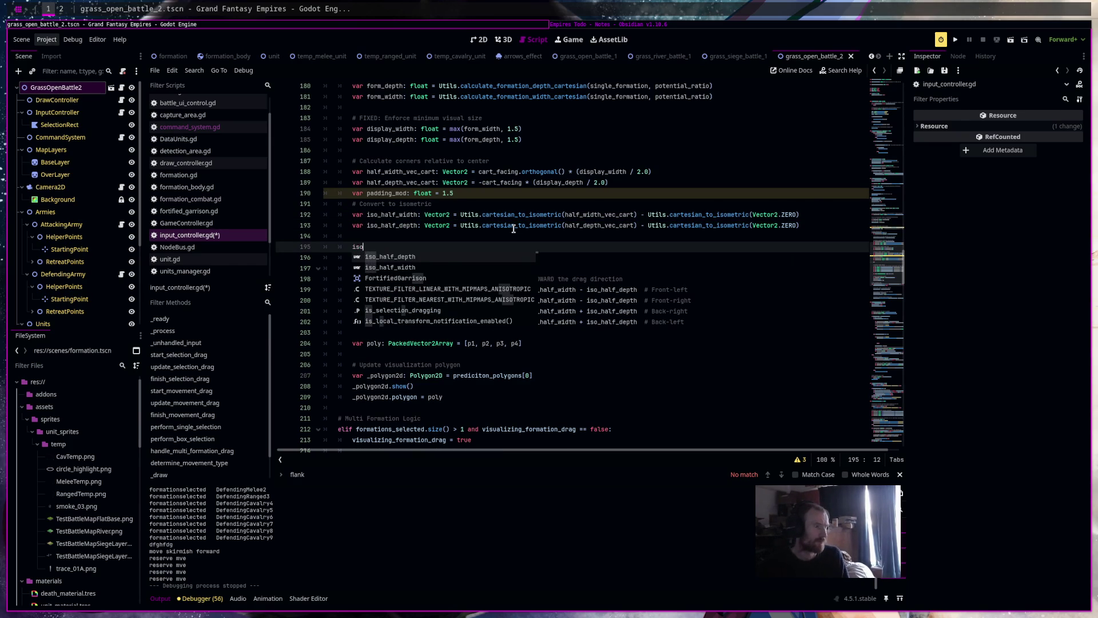
key(Return)
text(*)
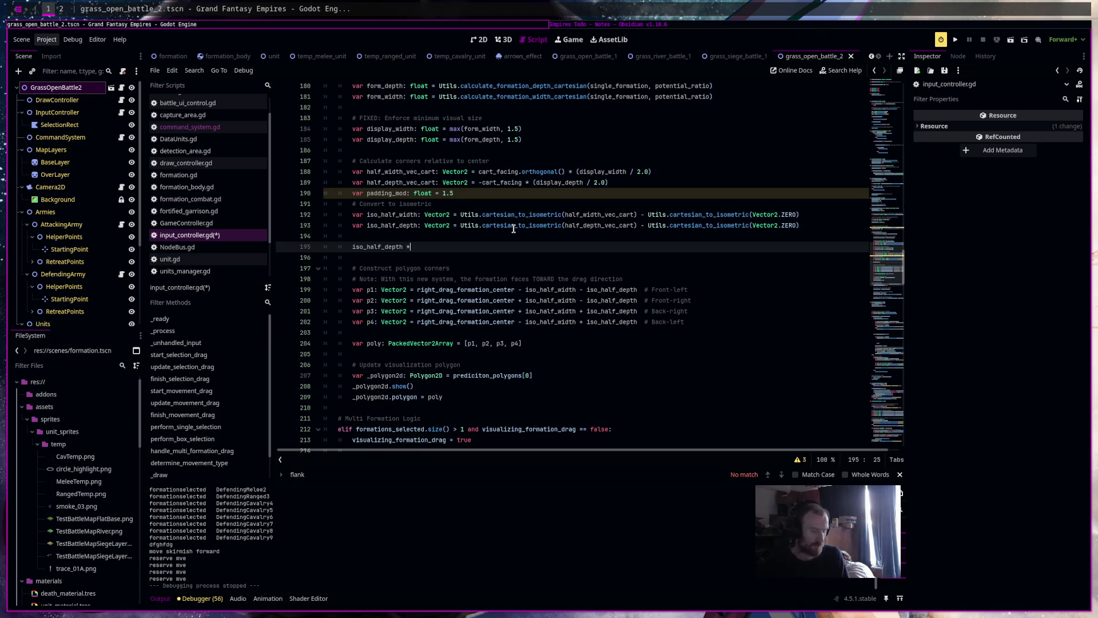
text(=pad)
key(Return)
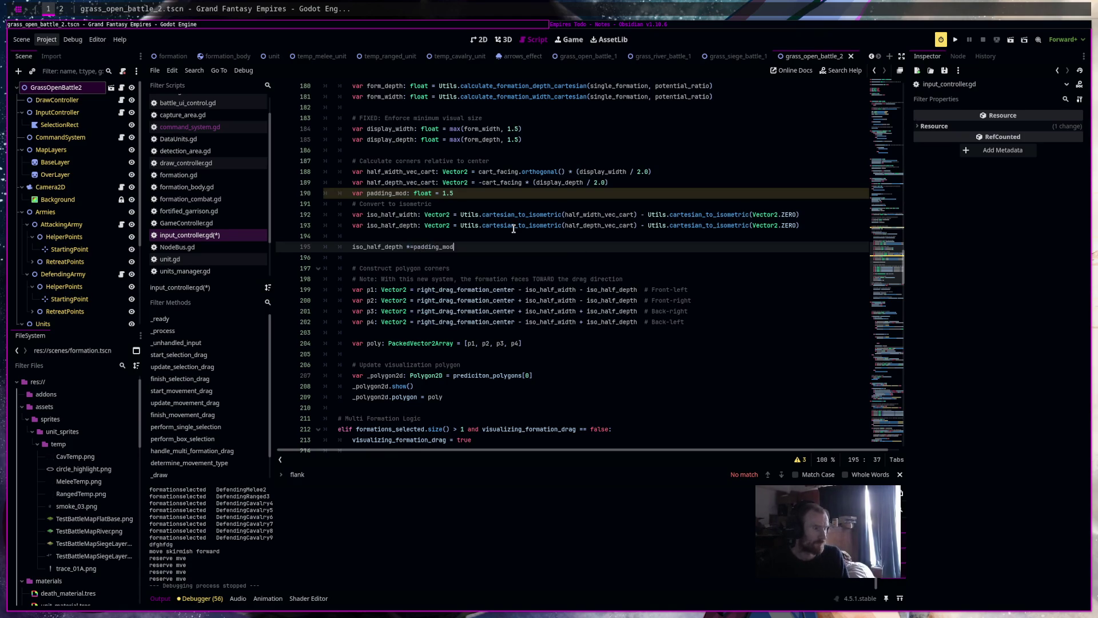
key(Return)
text(iso)
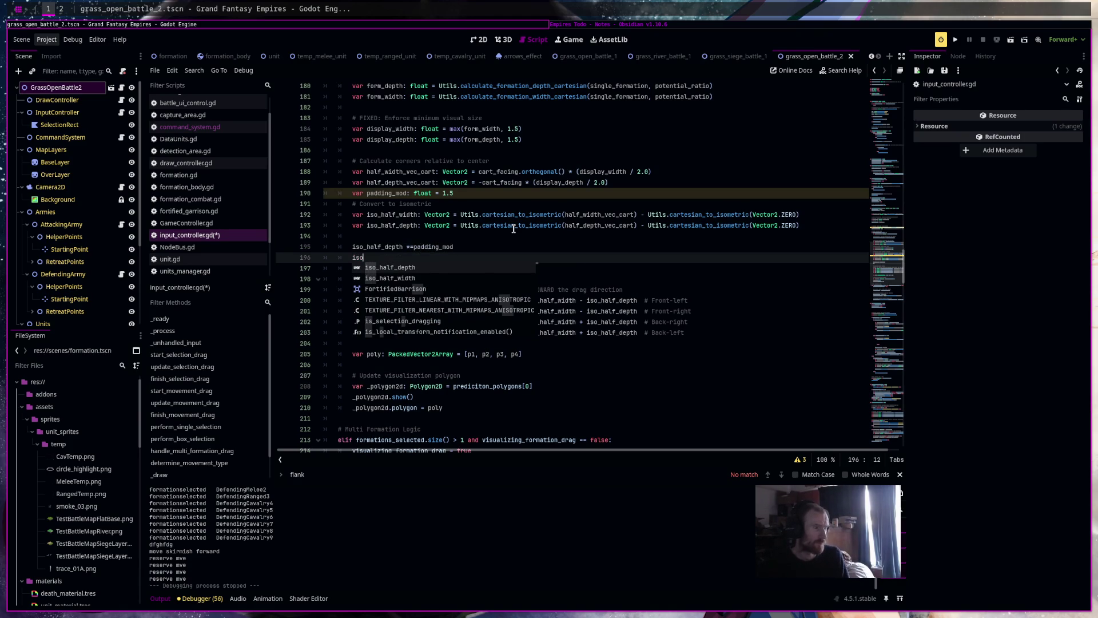
text(_half_w)
key(Return)
text(*)
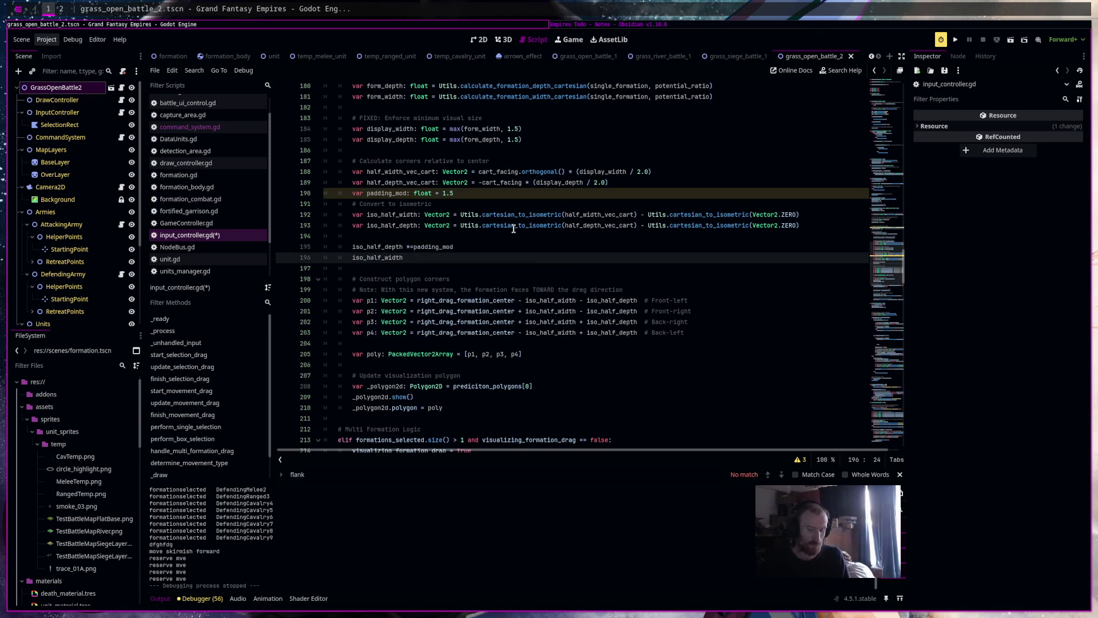
text(= pad)
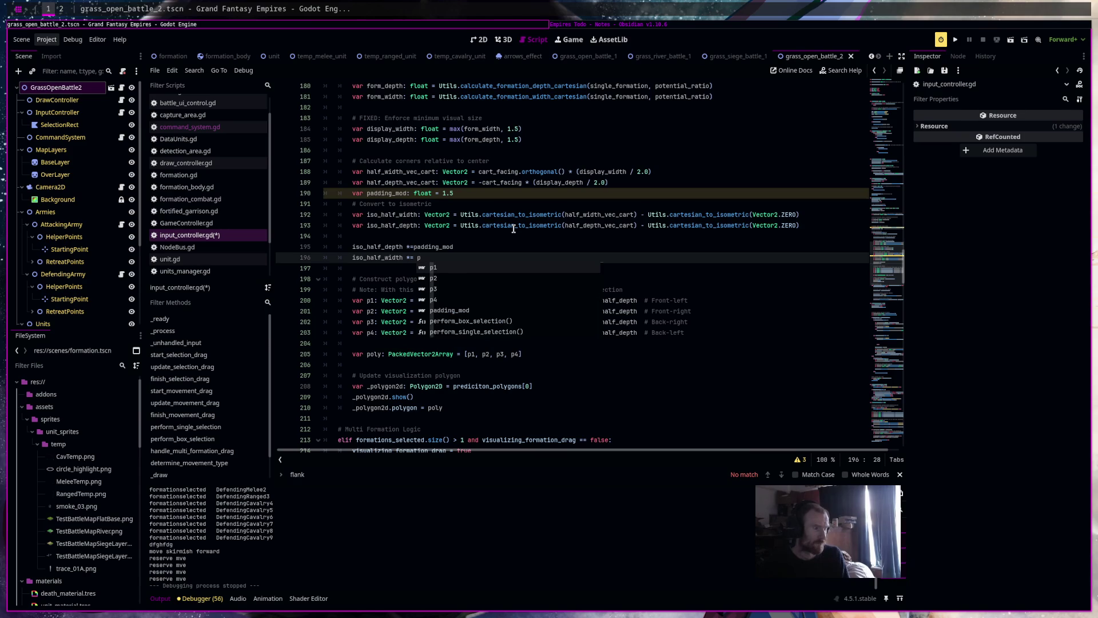
key(Return)
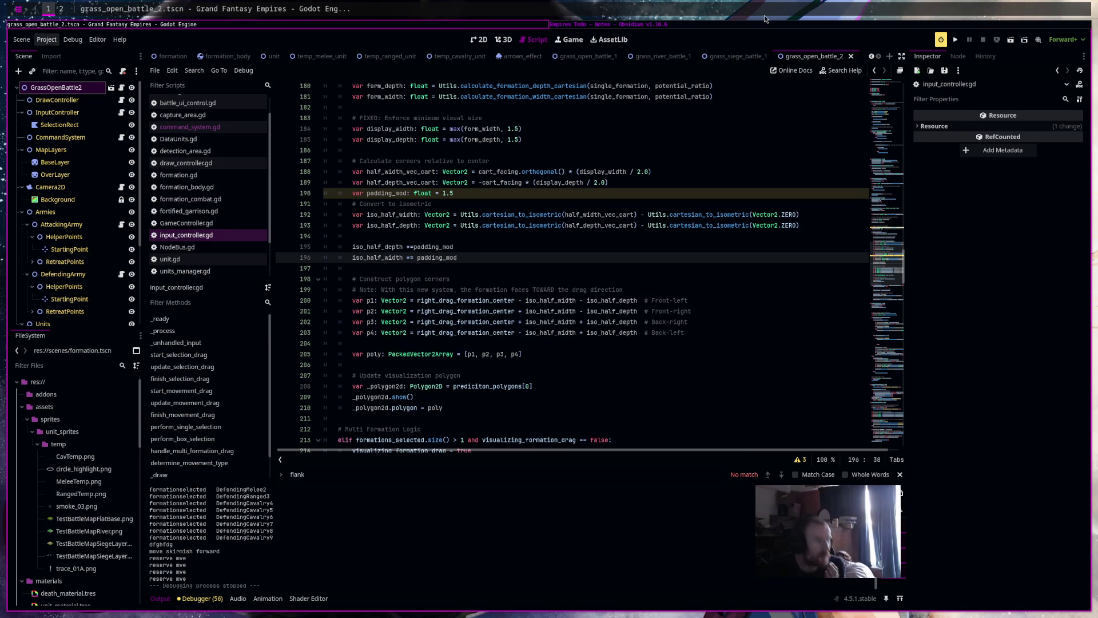
key(F6)
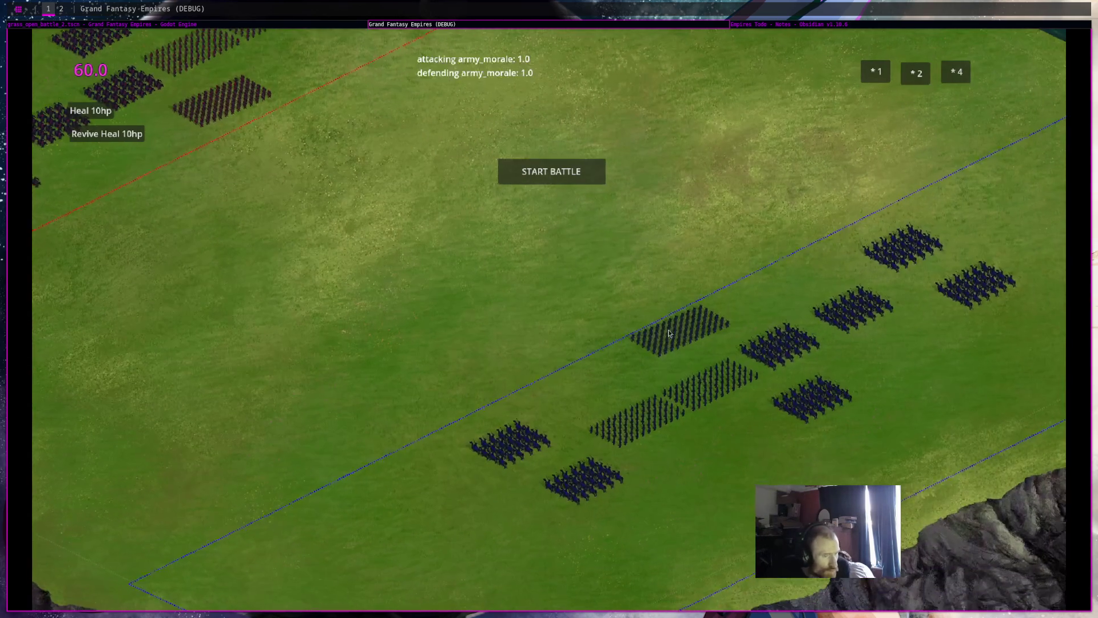
Reposition the ranged formation and several cavalry formations, checking their enlarged move previews
click(669, 331)
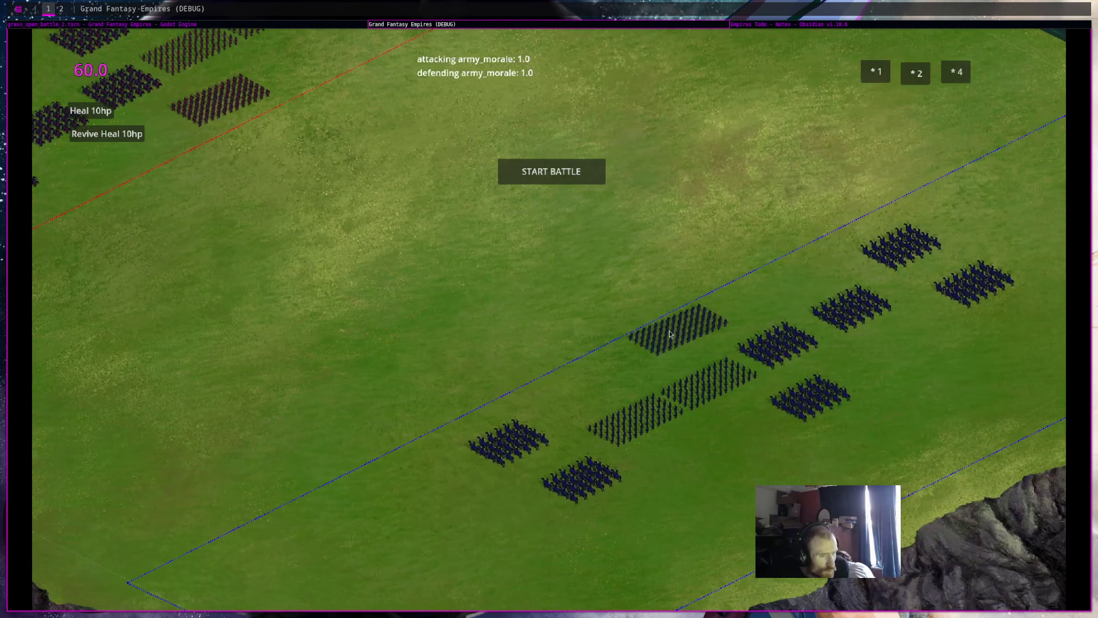
drag(743, 309, 718, 283)
click(847, 310)
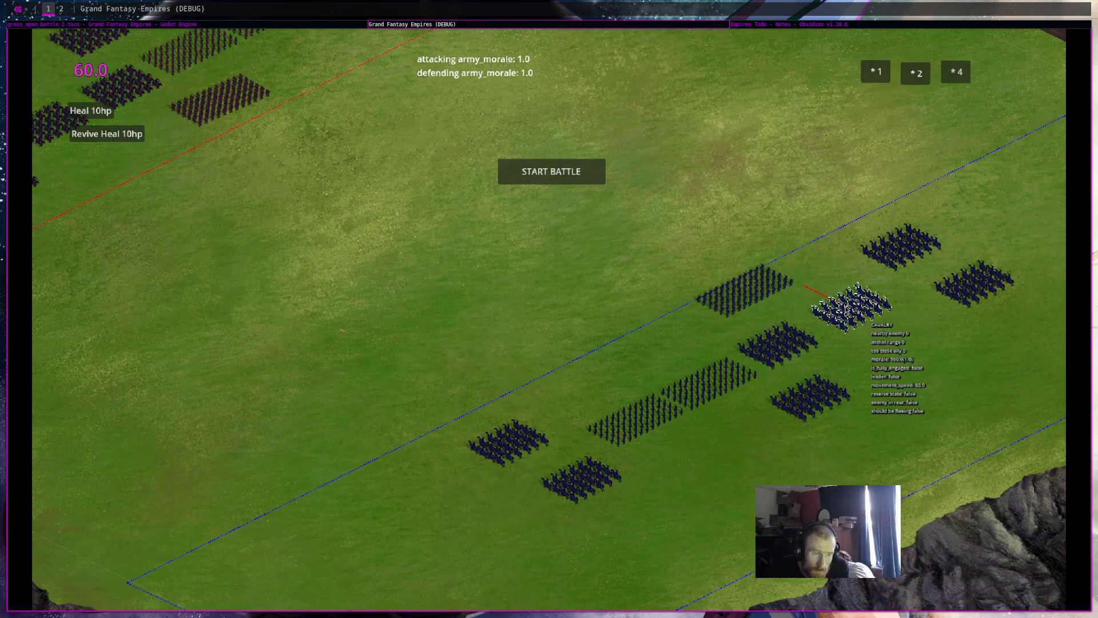
drag(848, 310, 877, 319)
click(878, 321)
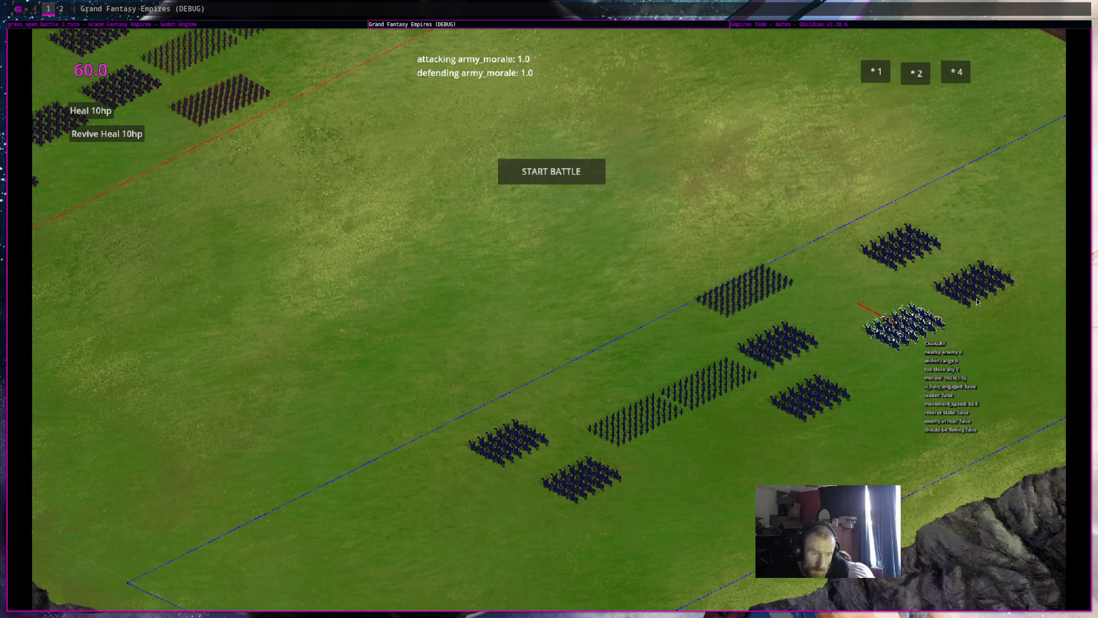
click(949, 270)
click(947, 268)
click(885, 261)
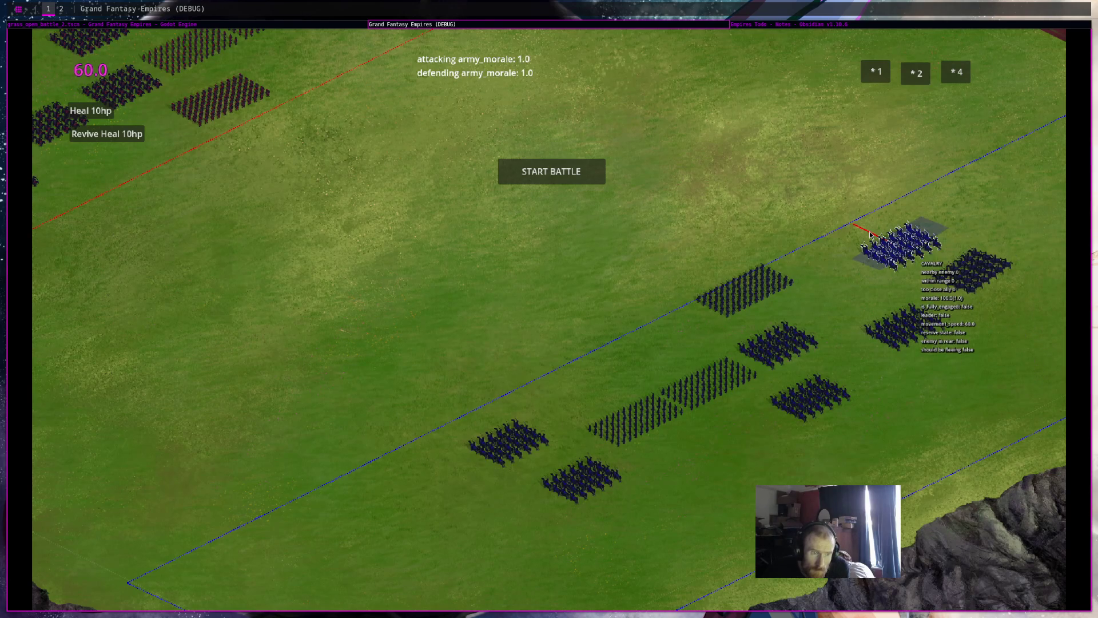
click(772, 349)
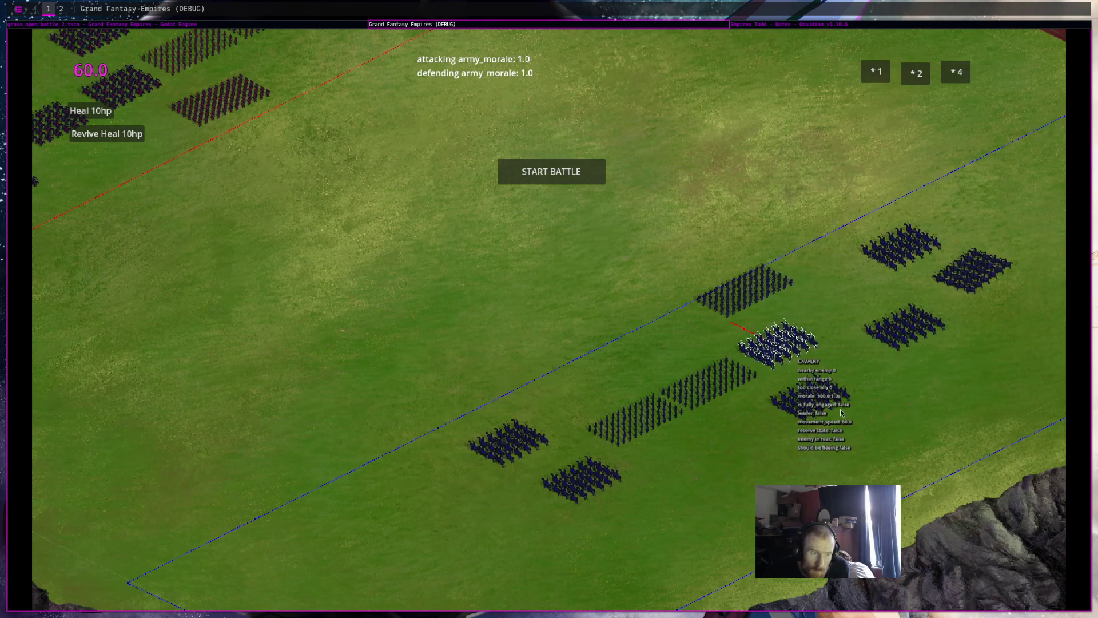
click(766, 368)
click(773, 382)
click(764, 376)
Move the two melee formations and the left cavalry formation, then close the game
click(683, 364)
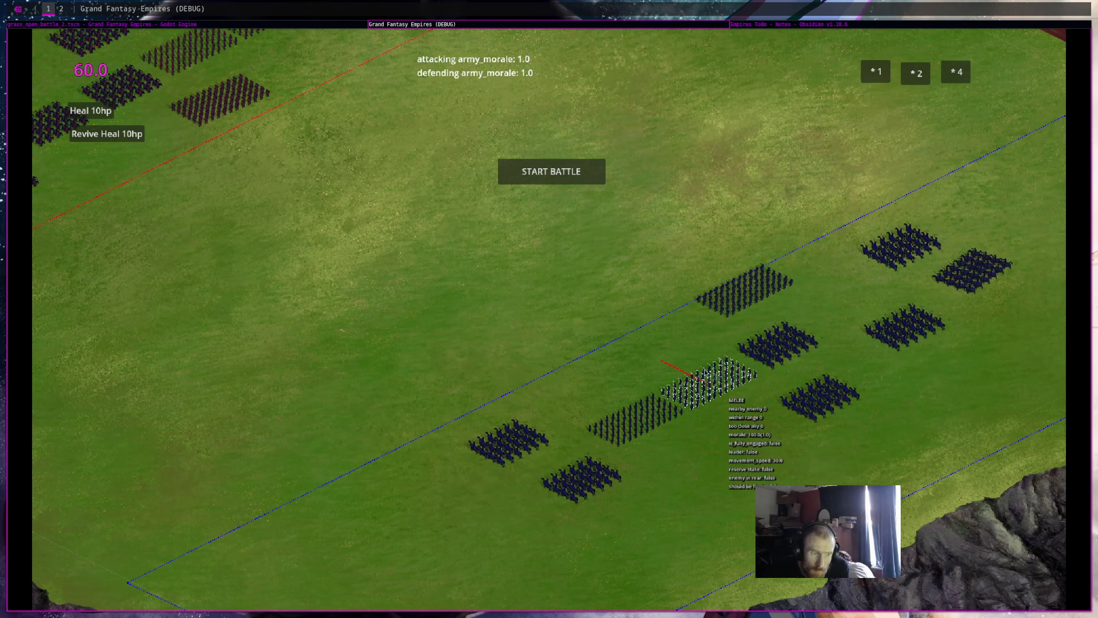
click(649, 352)
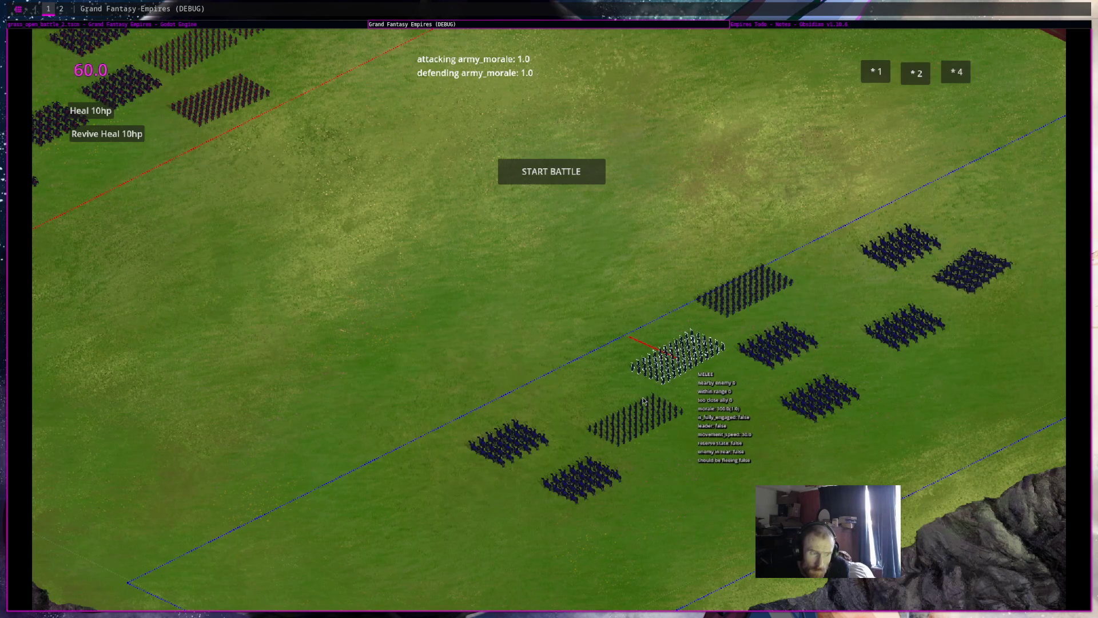
click(636, 414)
click(655, 449)
click(602, 401)
click(508, 440)
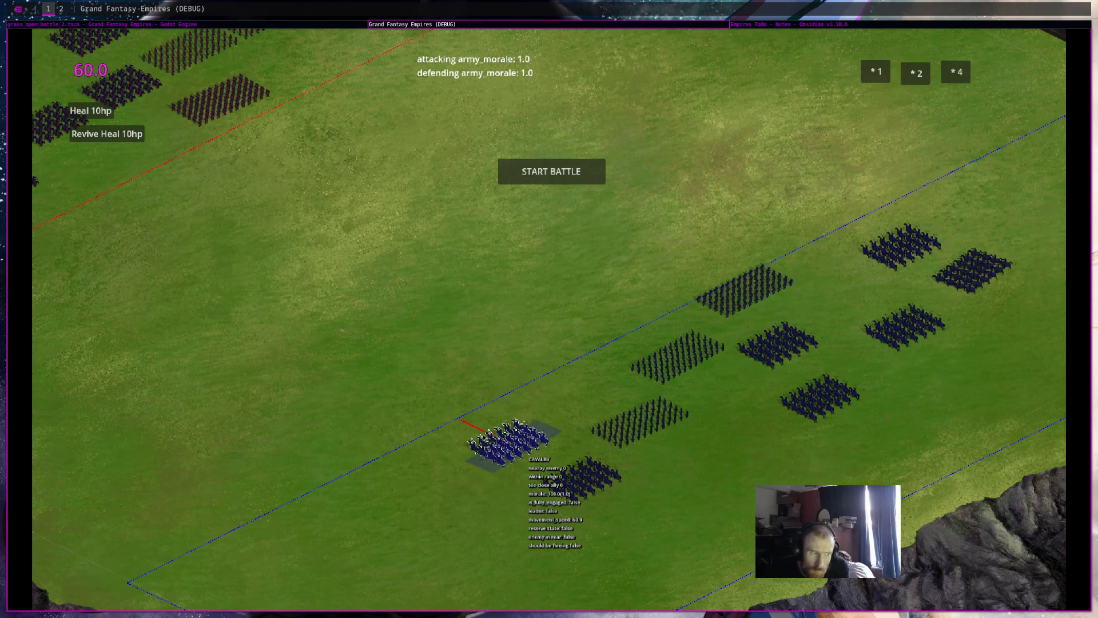
click(581, 480)
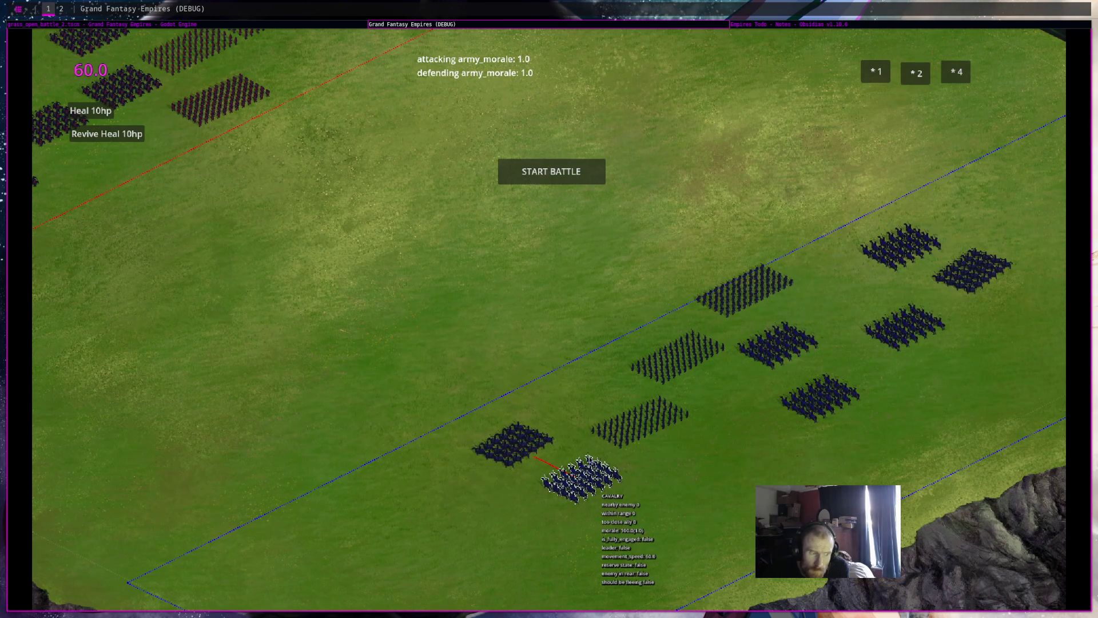
middle_click(545, 25)
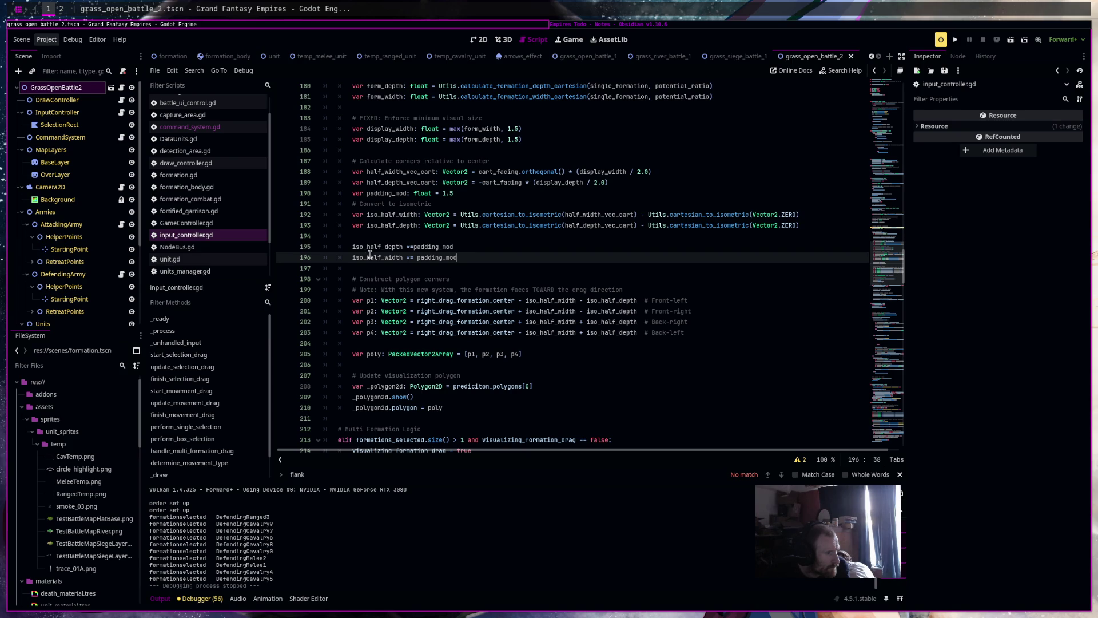
Change padding_mod from 1.5 to 2, comment out the iso_half_width scaling line, and relaunch the game
click(443, 193)
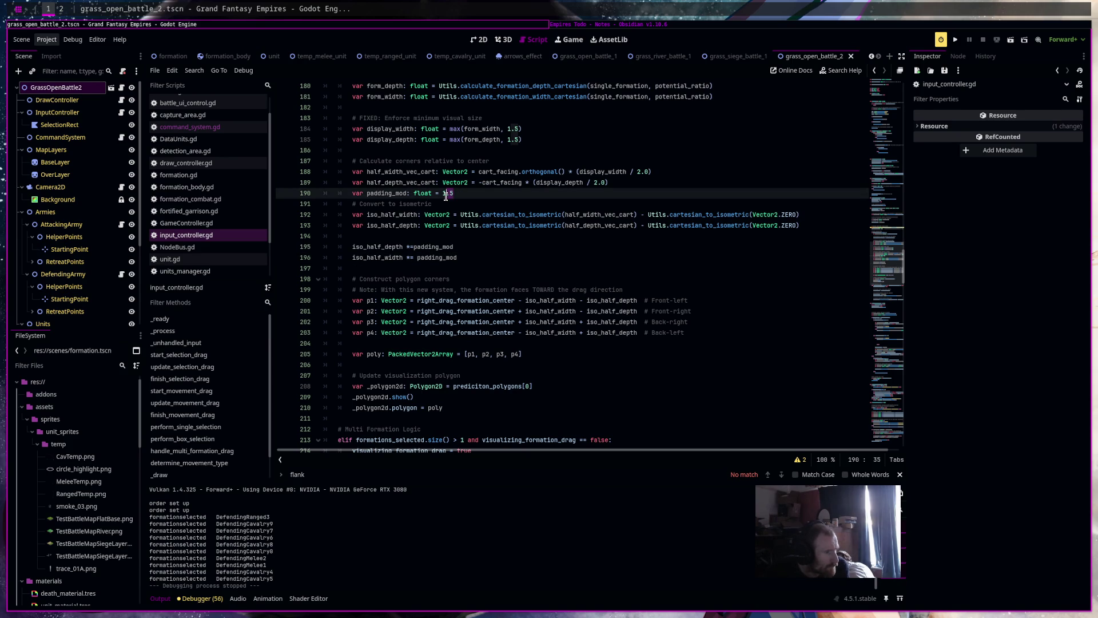
key(Delete)
key(Delete)
key(Delete)
text(2)
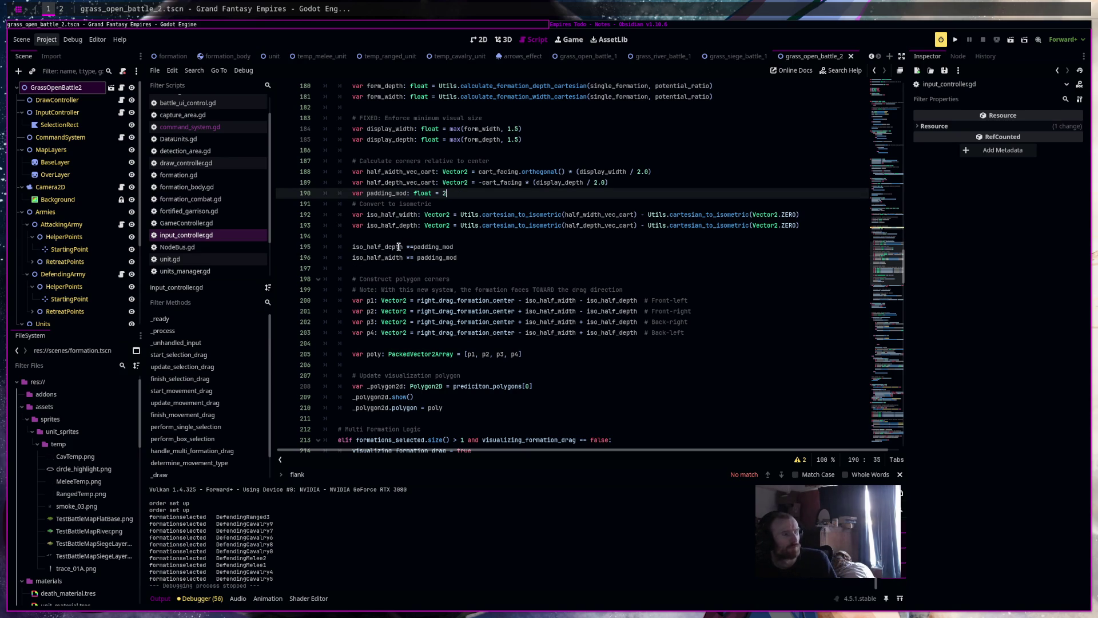
click(370, 259)
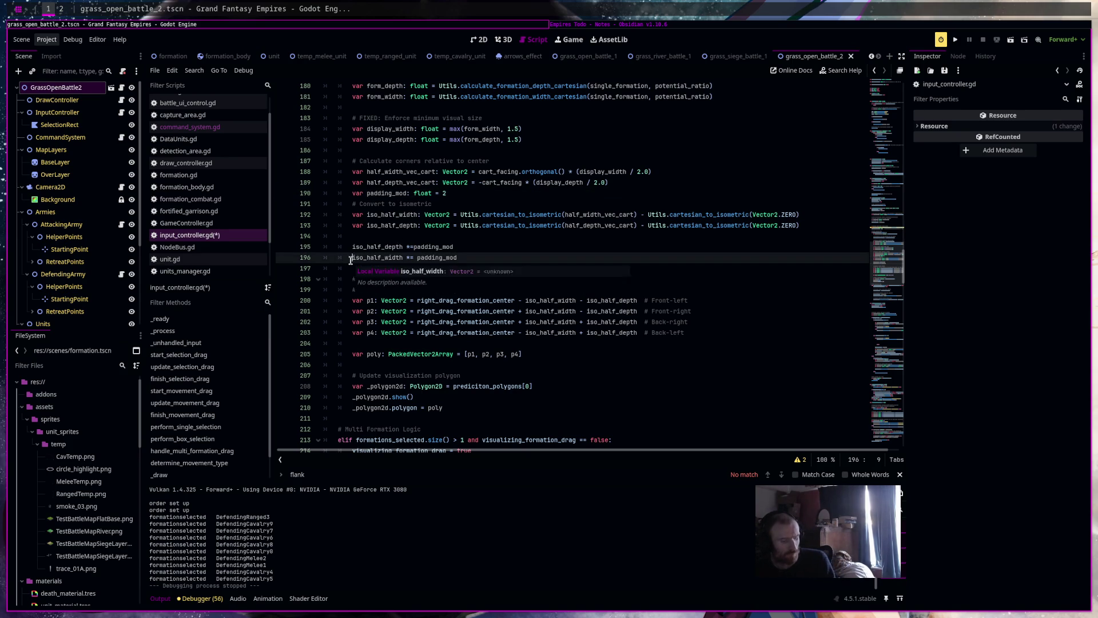
key(ctrl+k)
click(561, 266)
key(F5)
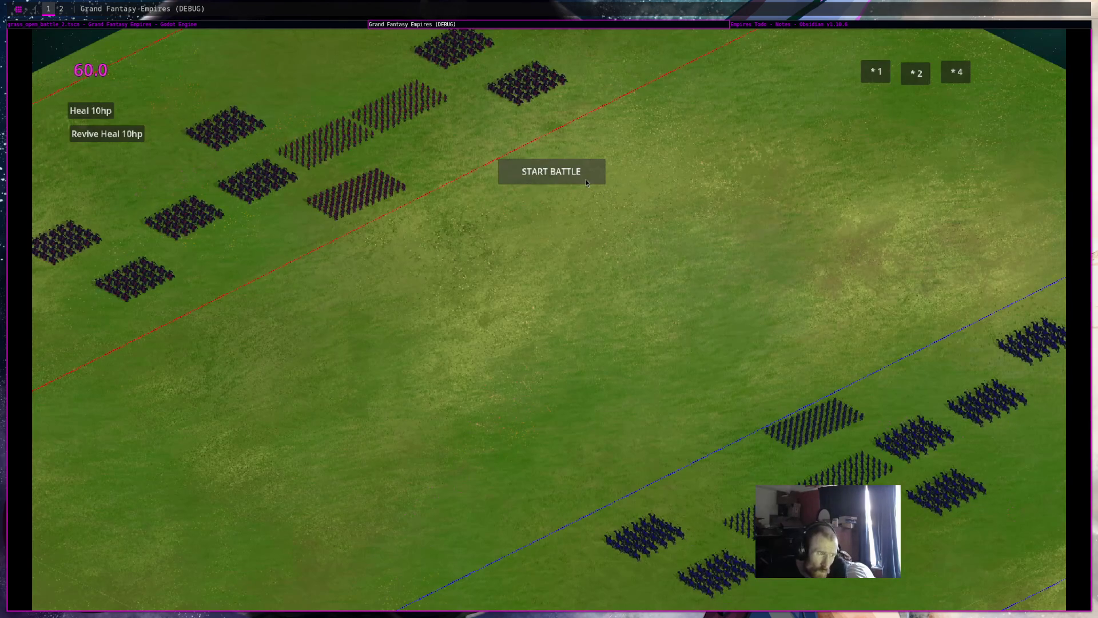
Start the battle, select the blue formations and the bottom army to check their prediction polygons, then stop the game
click(586, 180)
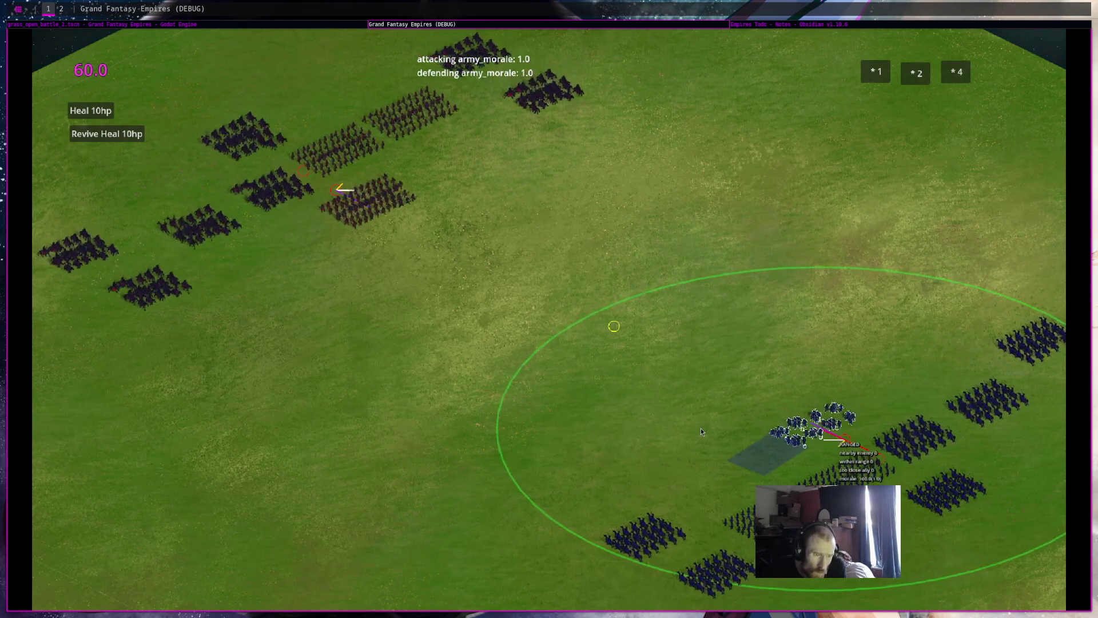
click(589, 514)
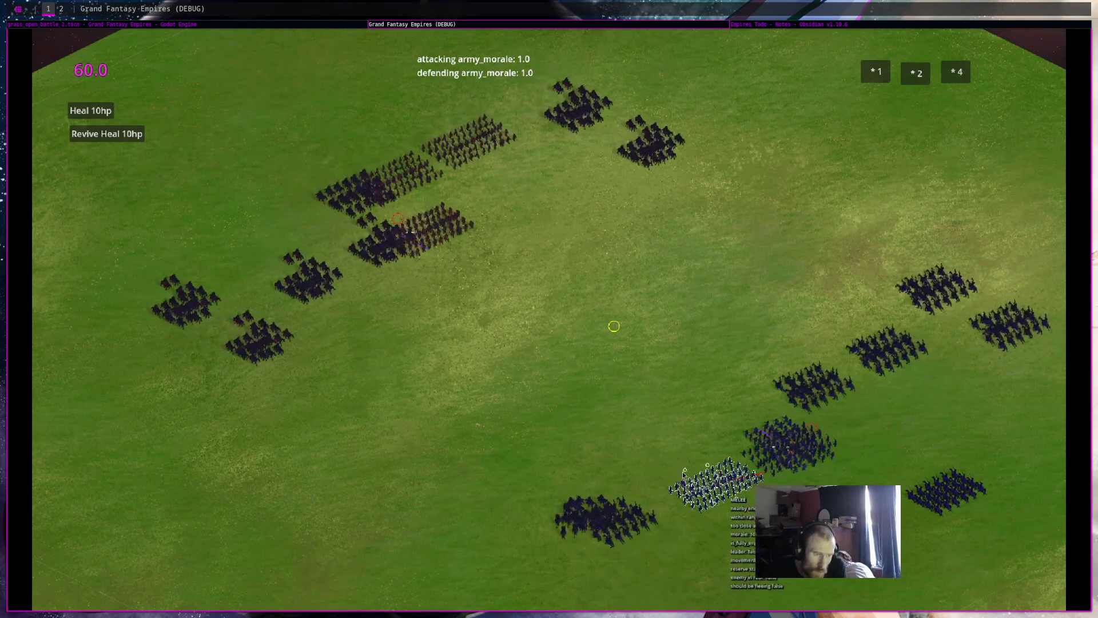
drag(737, 517, 608, 411)
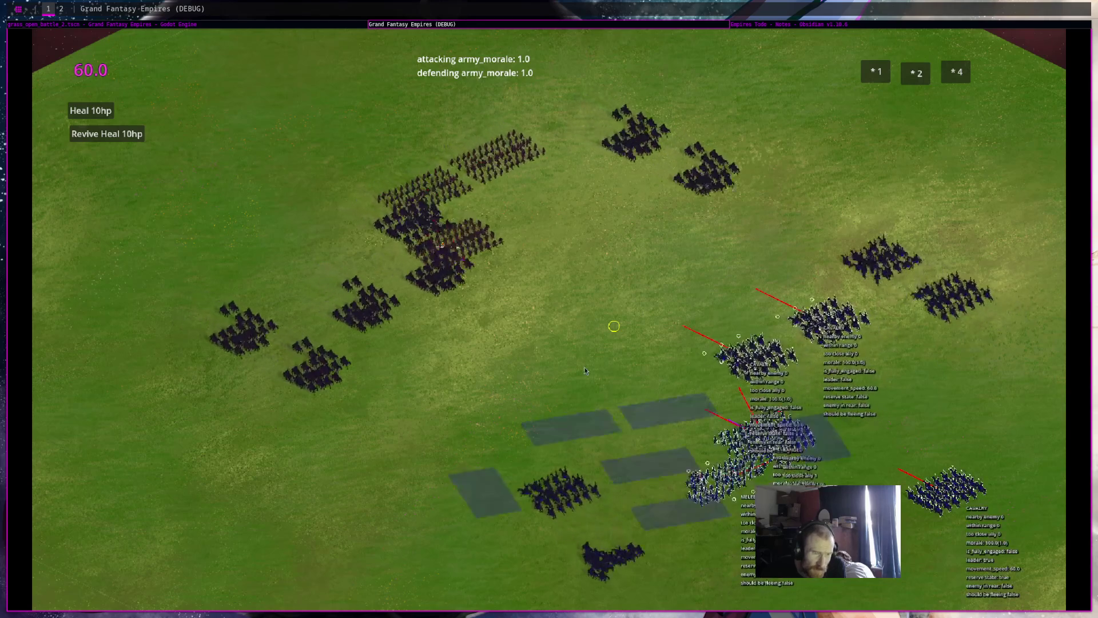
click(551, 373)
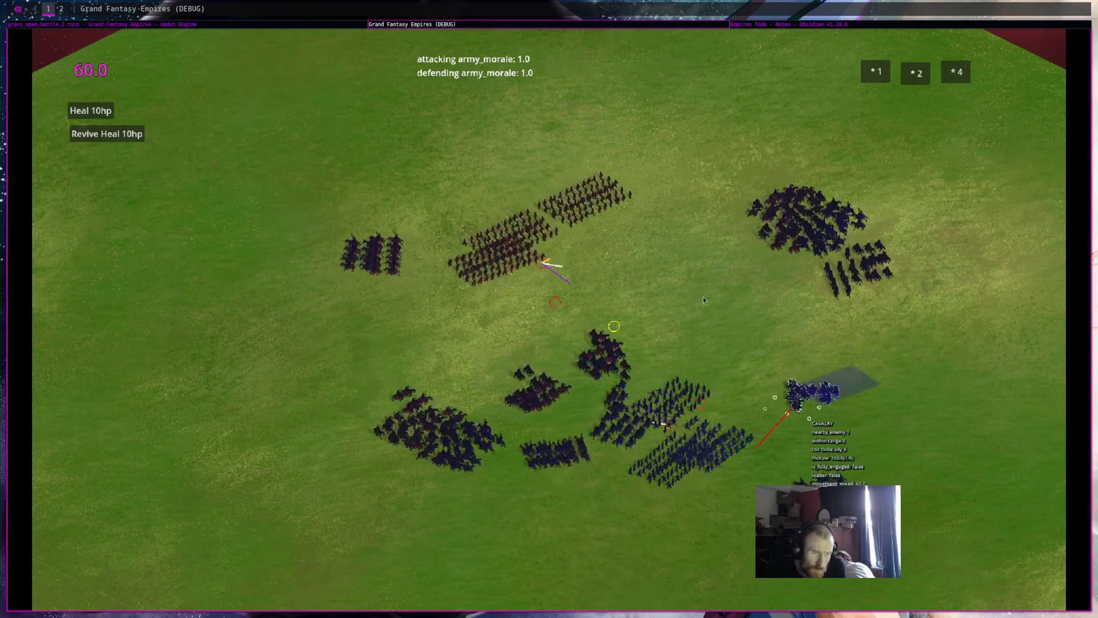
click(600, 373)
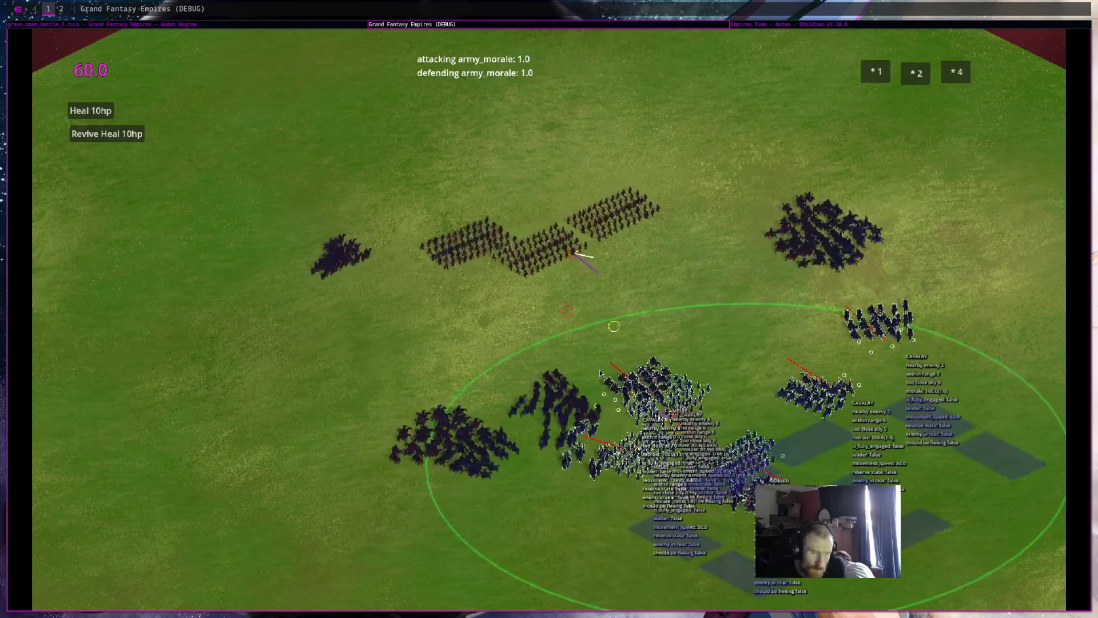
click(743, 303)
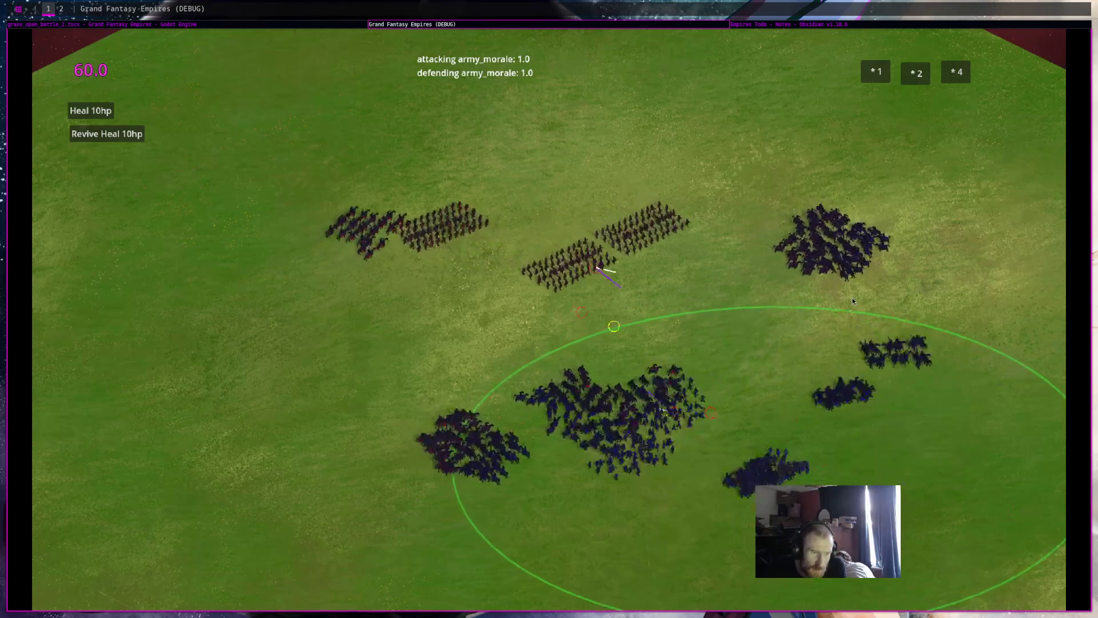
click(854, 242)
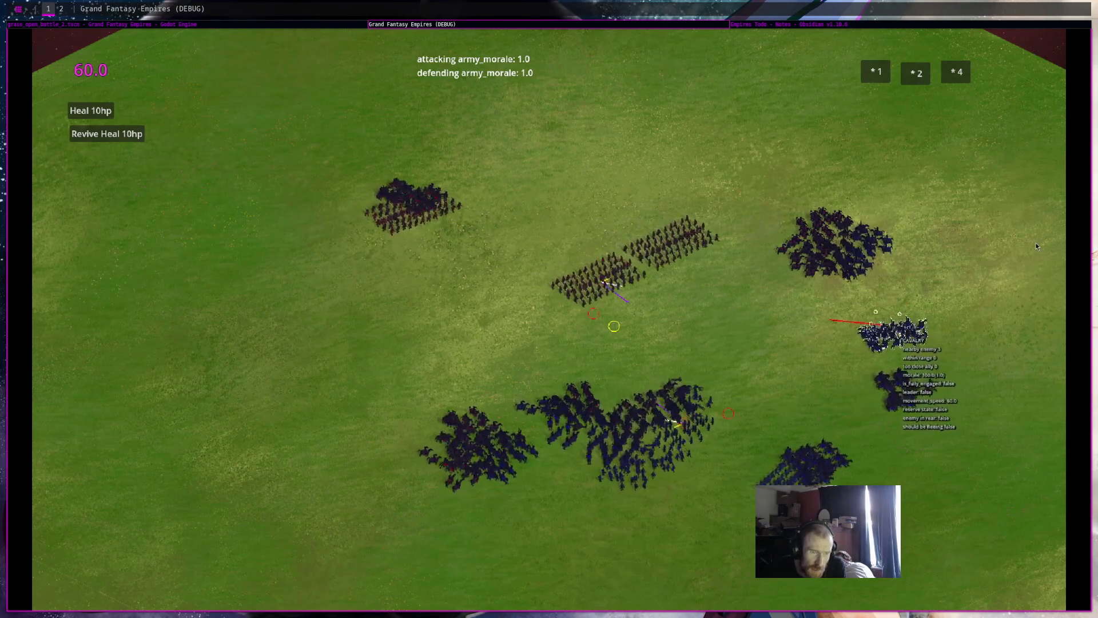
key(super+shift+q)
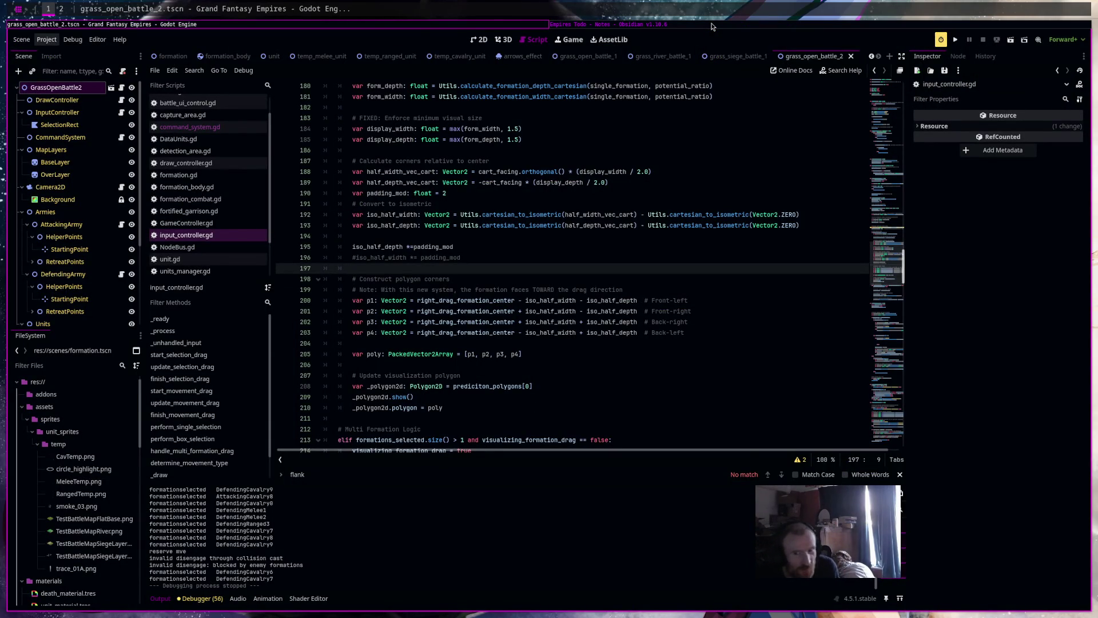
Tick off the 'prediction single seleted too small' task in the Empires Todo note
click(712, 27)
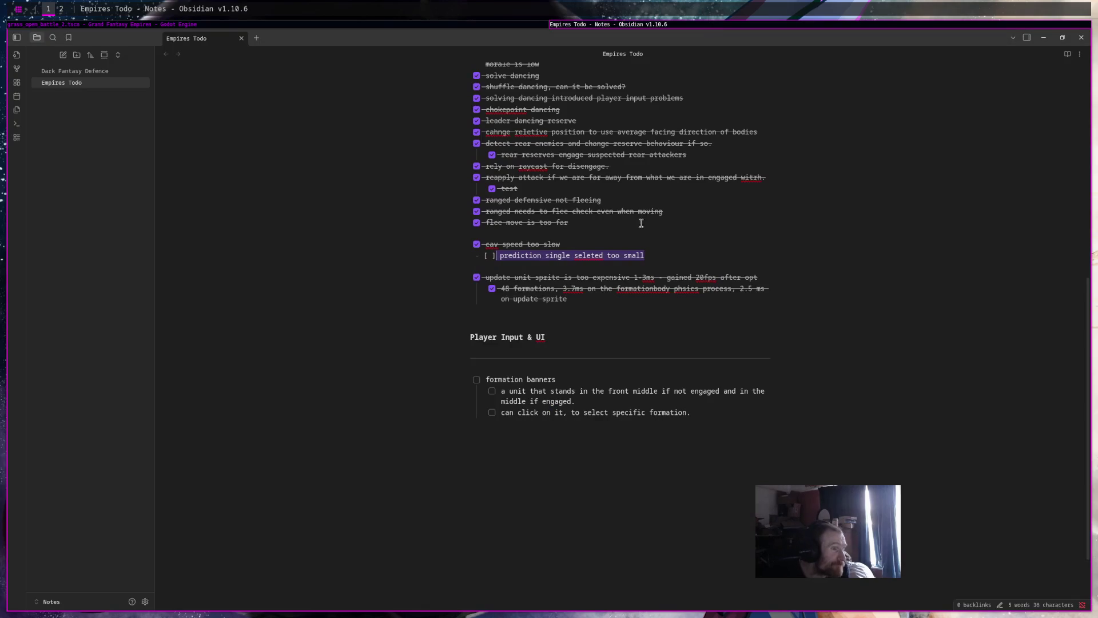
click(477, 256)
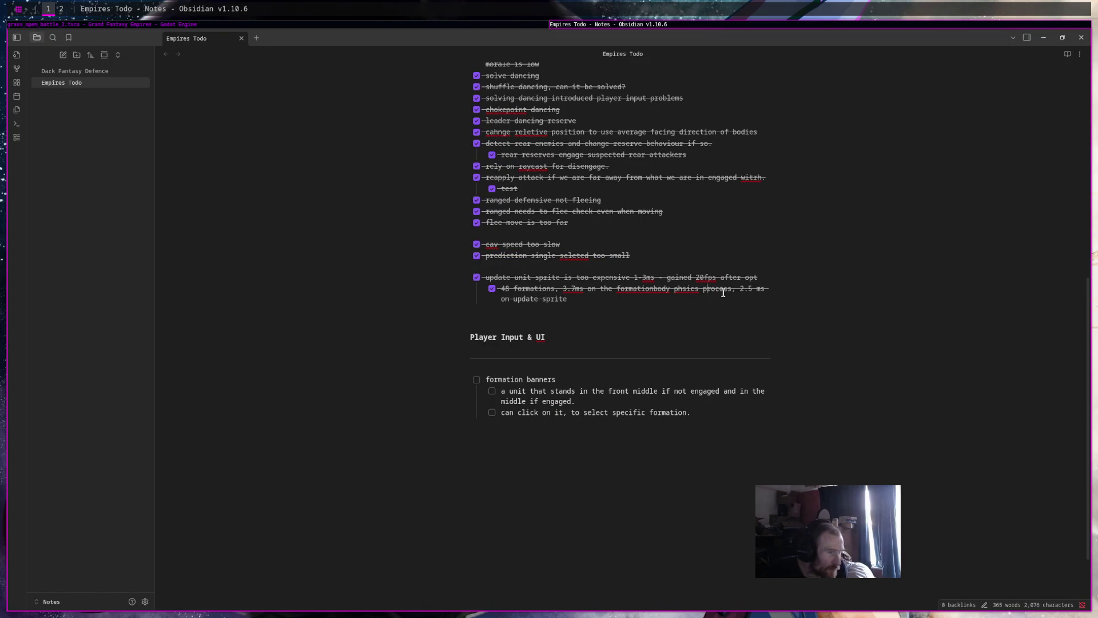
scroll(725, 293, down, 2)
scroll(725, 293, up, 10)
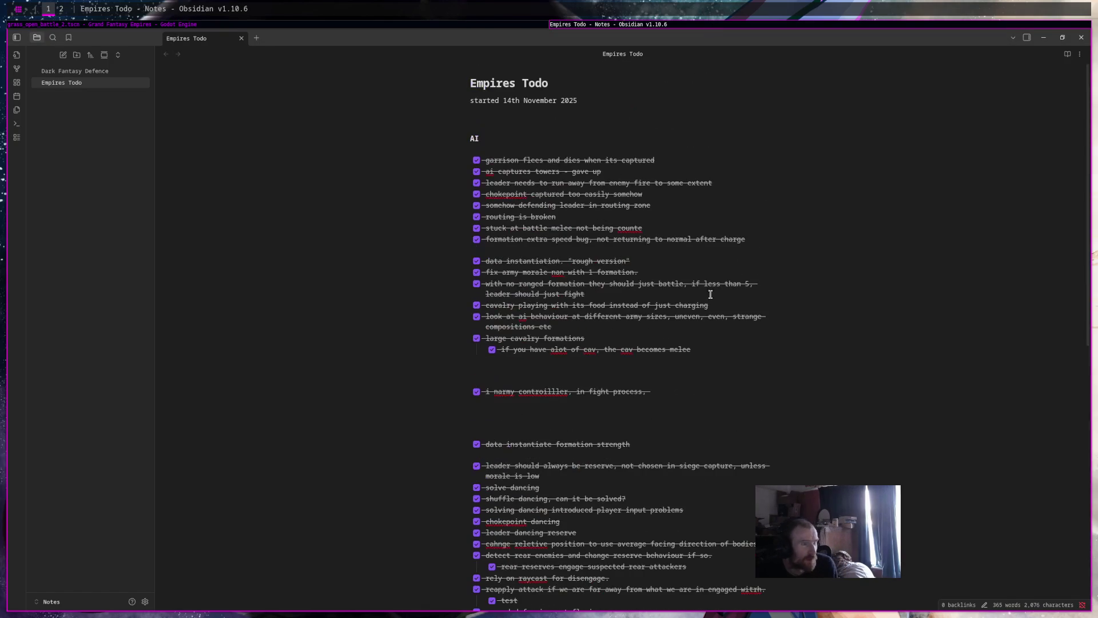
Collapse the AI section of the Empires Todo note
click(466, 139)
drag(741, 254, 410, 189)
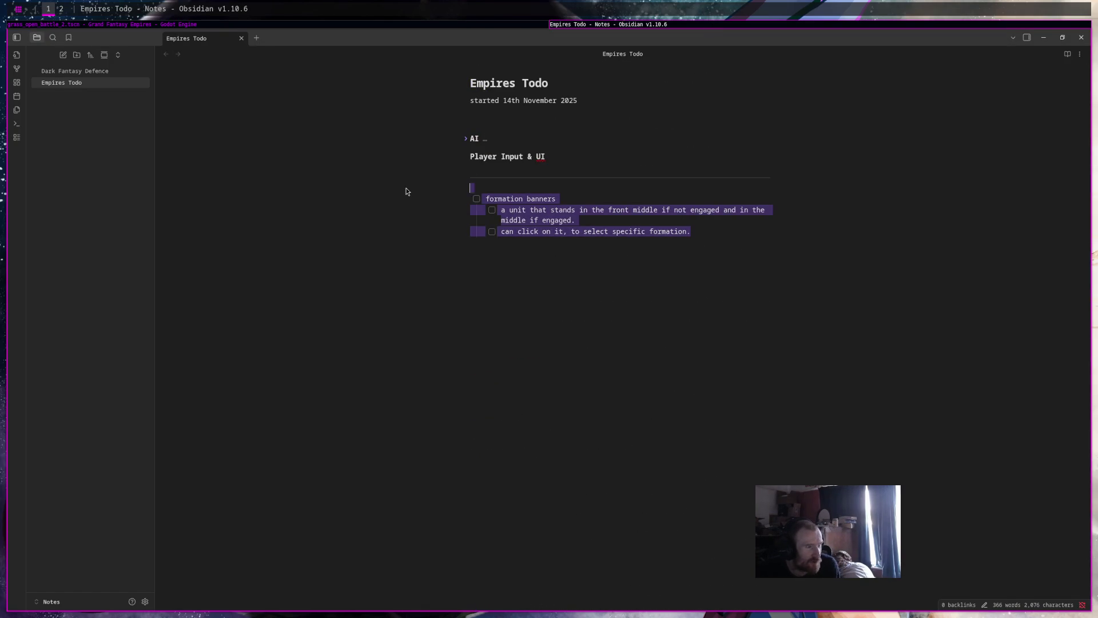
click(706, 284)
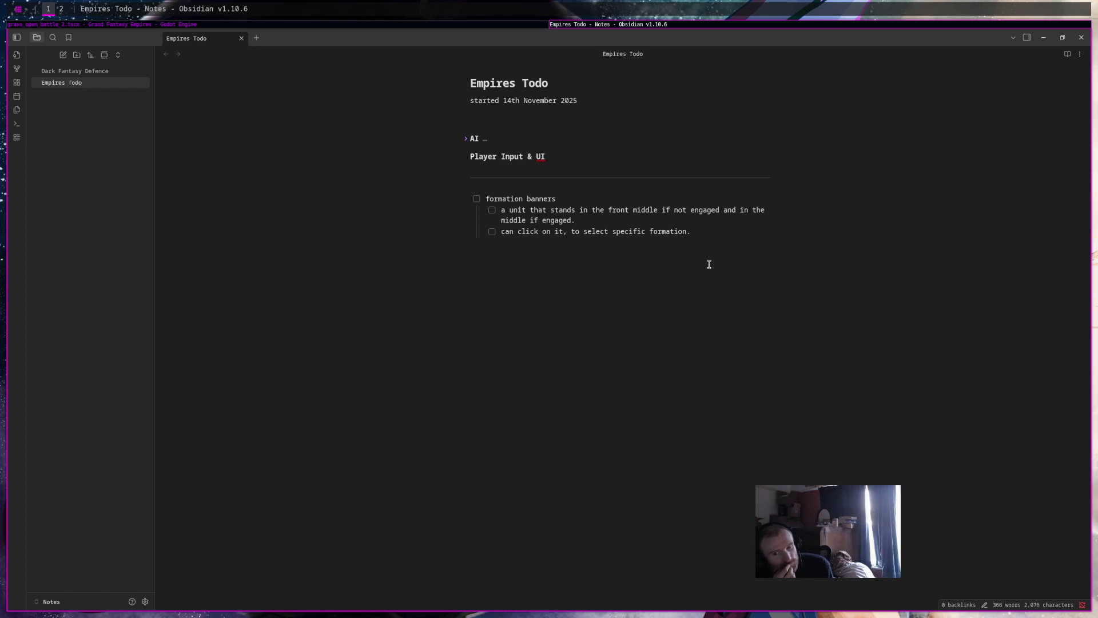
Append '& Heroes & Spells' to the Player Input & UI heading
mouse_move(561, 160)
mouse_down()
mouse_move(486, 158)
mouse_move(632, 154)
mouse_up()
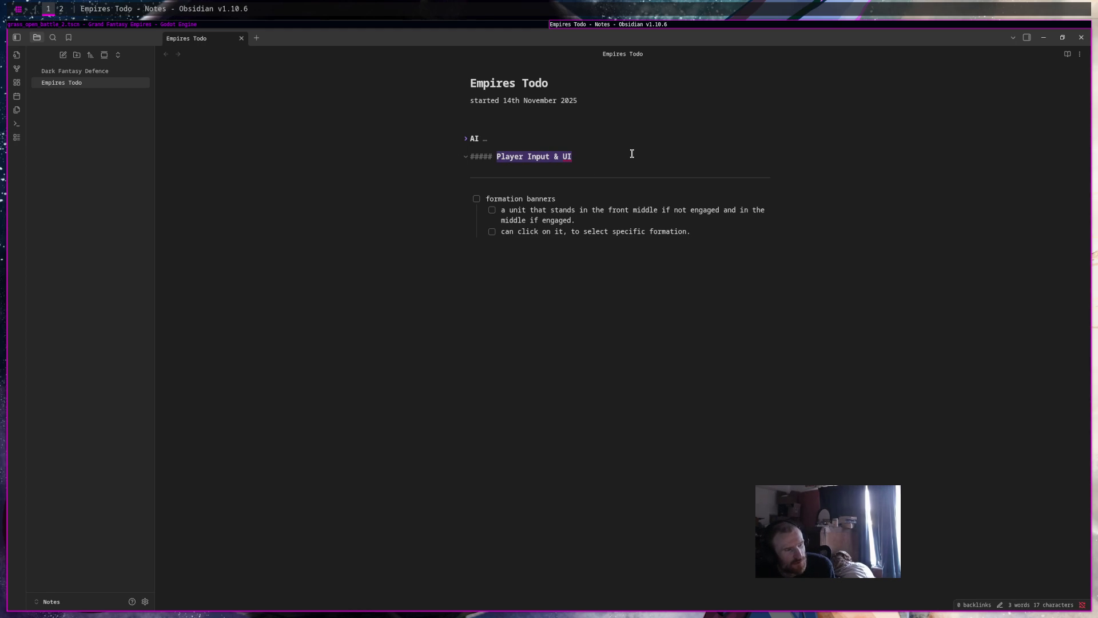
click(632, 153)
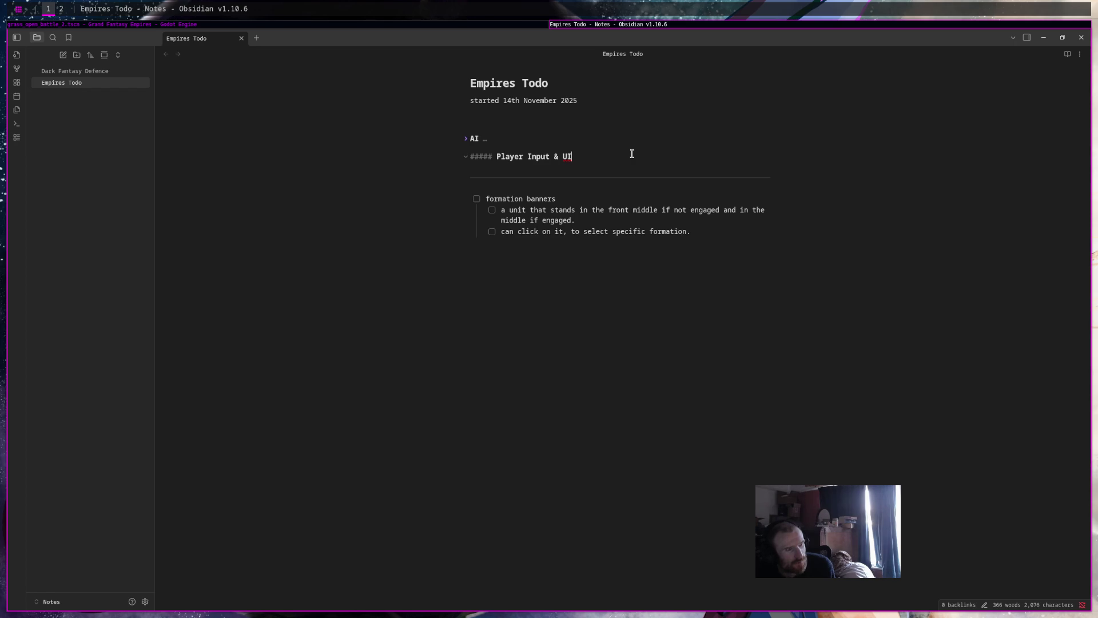
text(& )
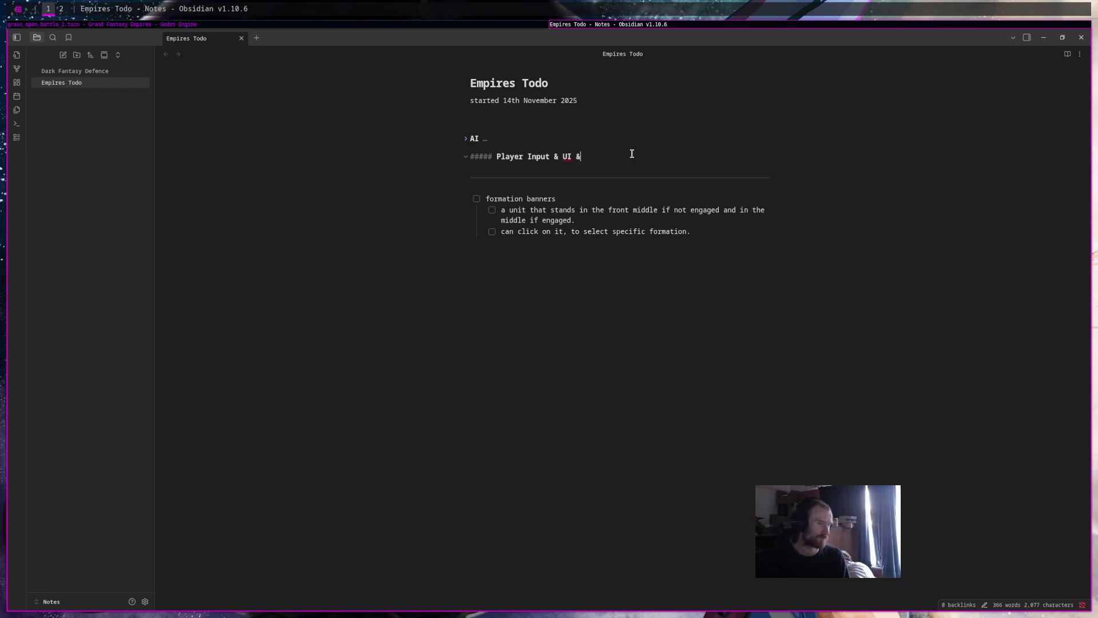
text(Heroes and )
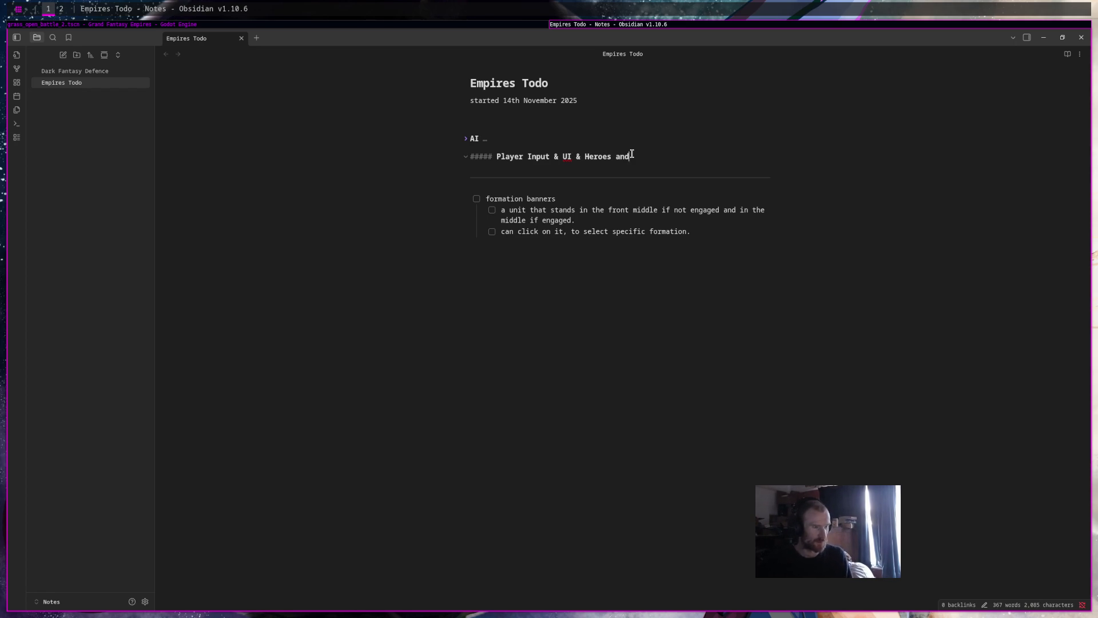
text(& Spells)
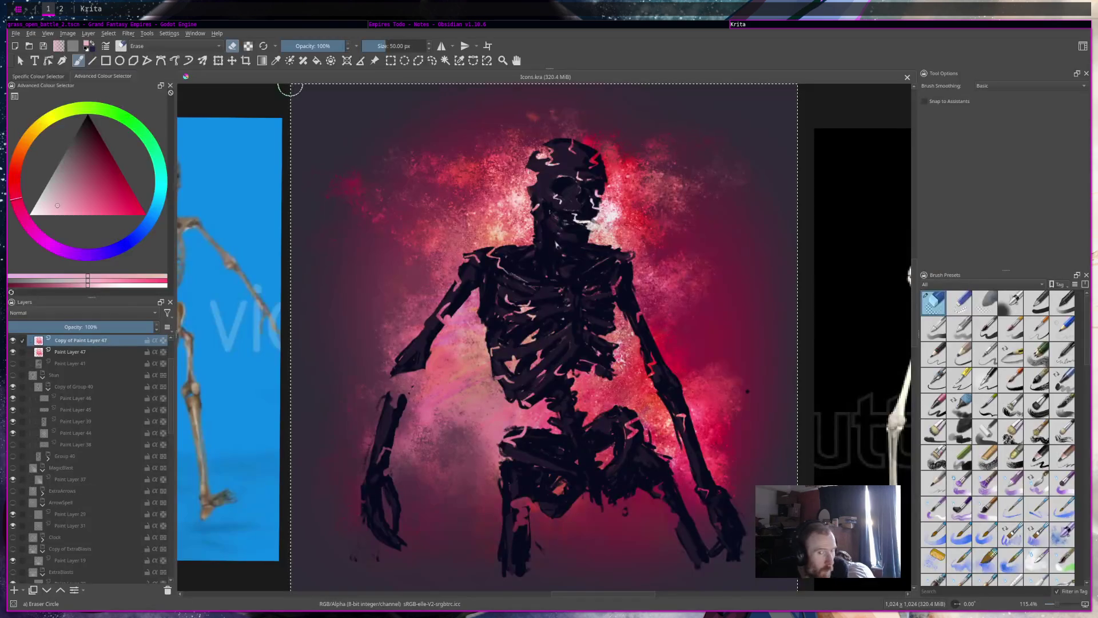
Collapse the Damage layer group in Krita's icons file and return to the Empires Todo note
scroll(591, 271, down, 3)
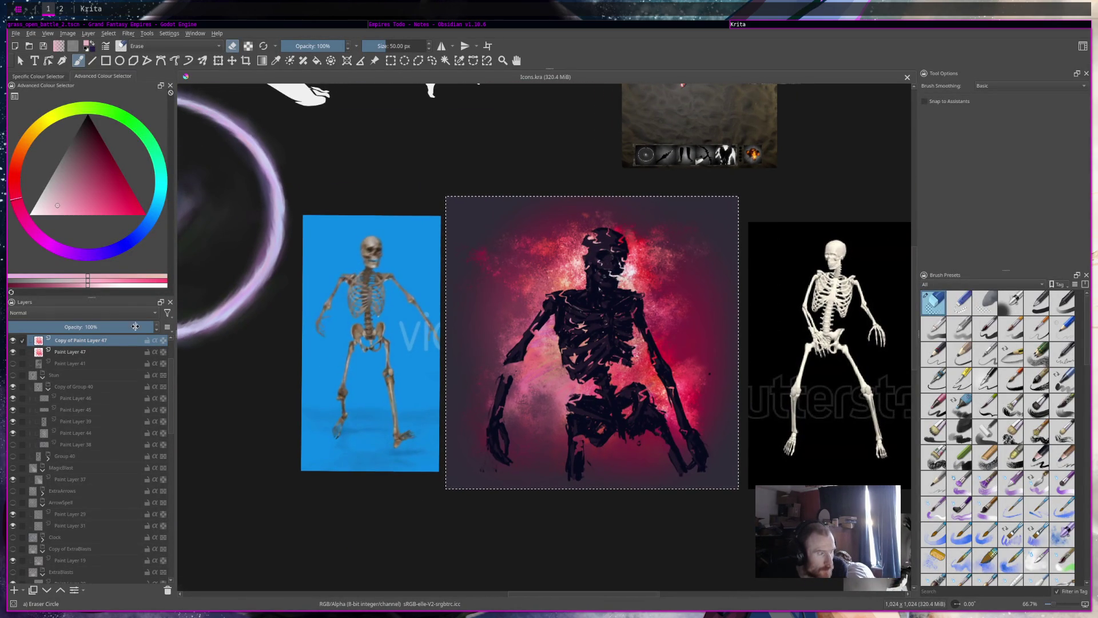
scroll(53, 346, up, 2)
click(53, 343)
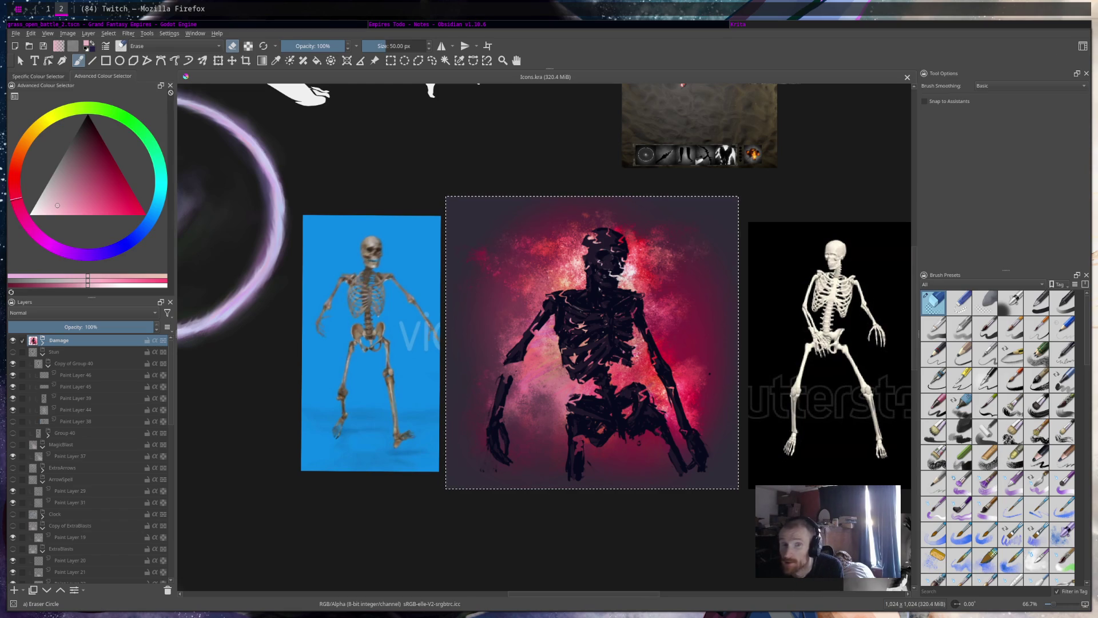
click(577, 25)
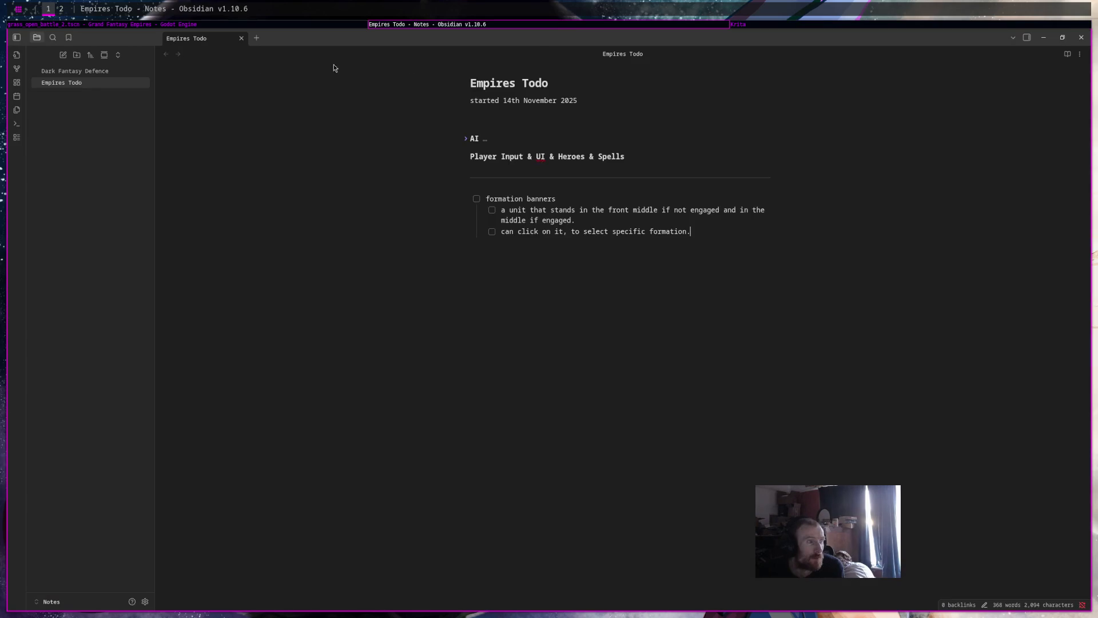
Open the Dark Fantasy Defence note, glance at the browser's Discord page and Krita, then come back
click(74, 71)
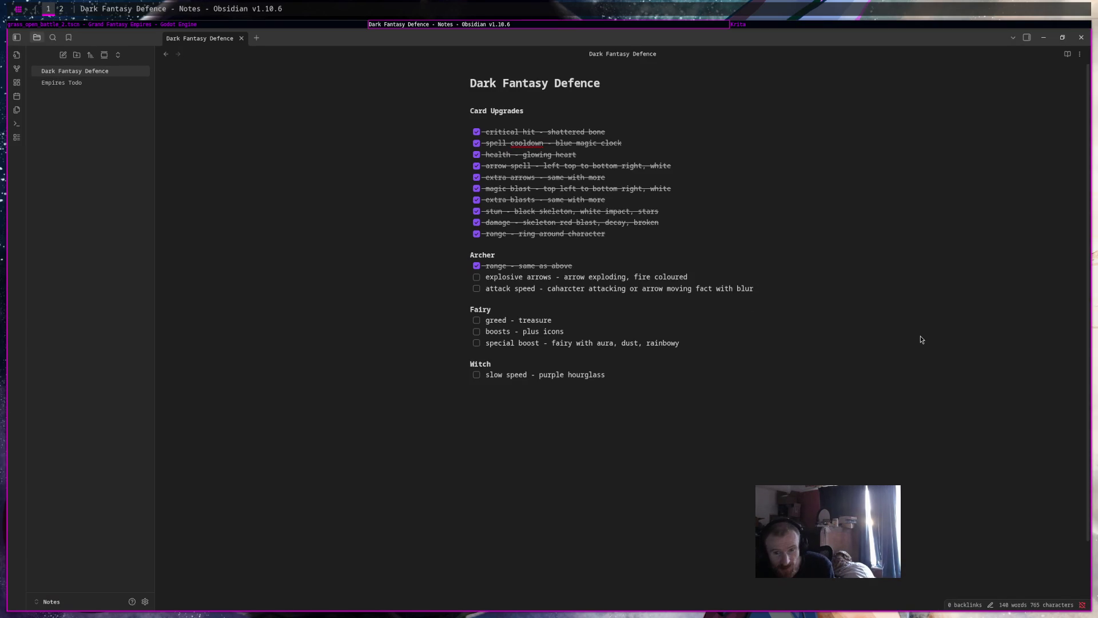
key(super+2)
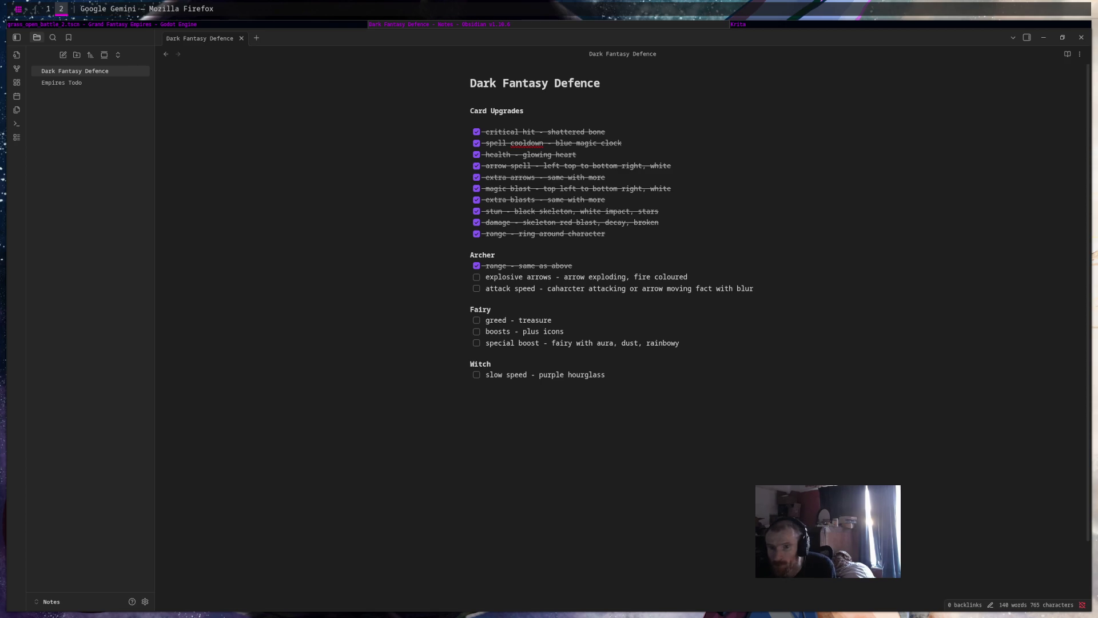
key(ctrl+Tab)
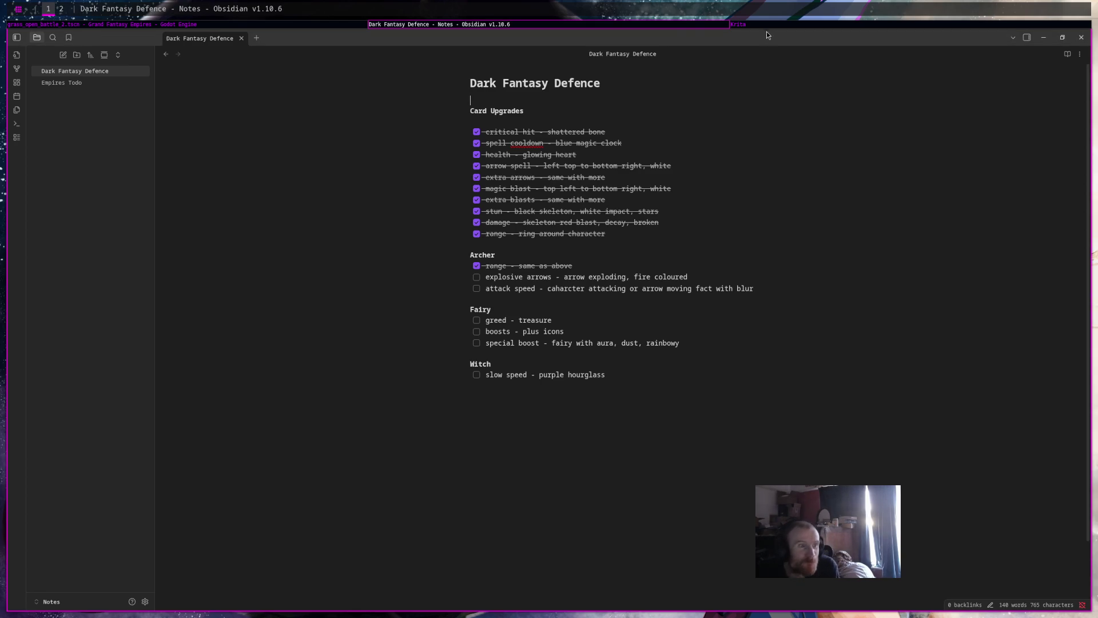
key(super+Right)
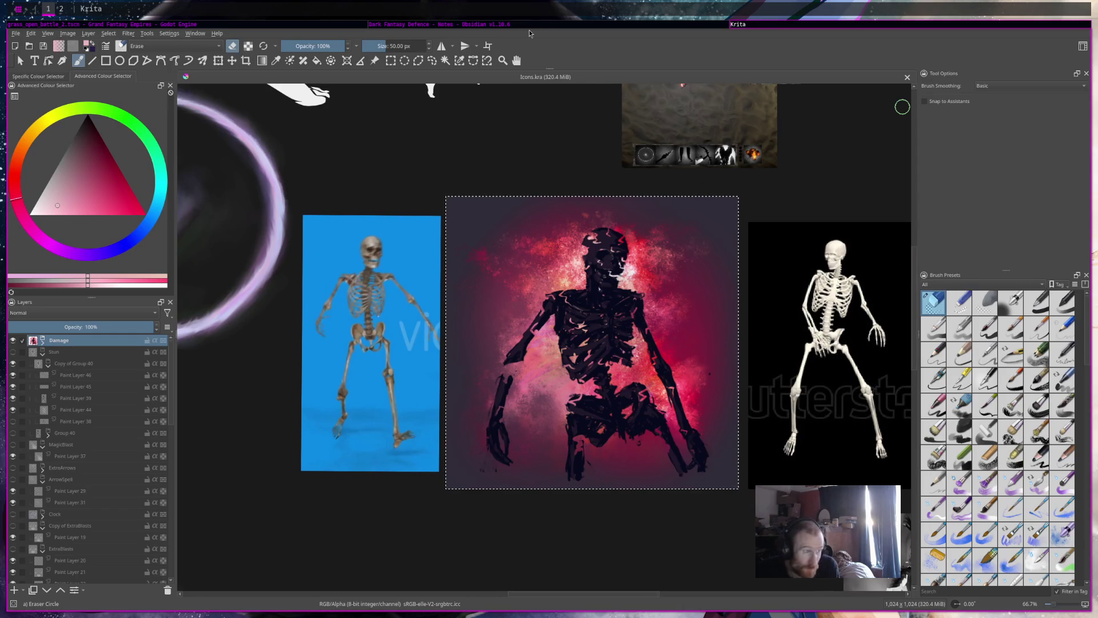
key(super+Left)
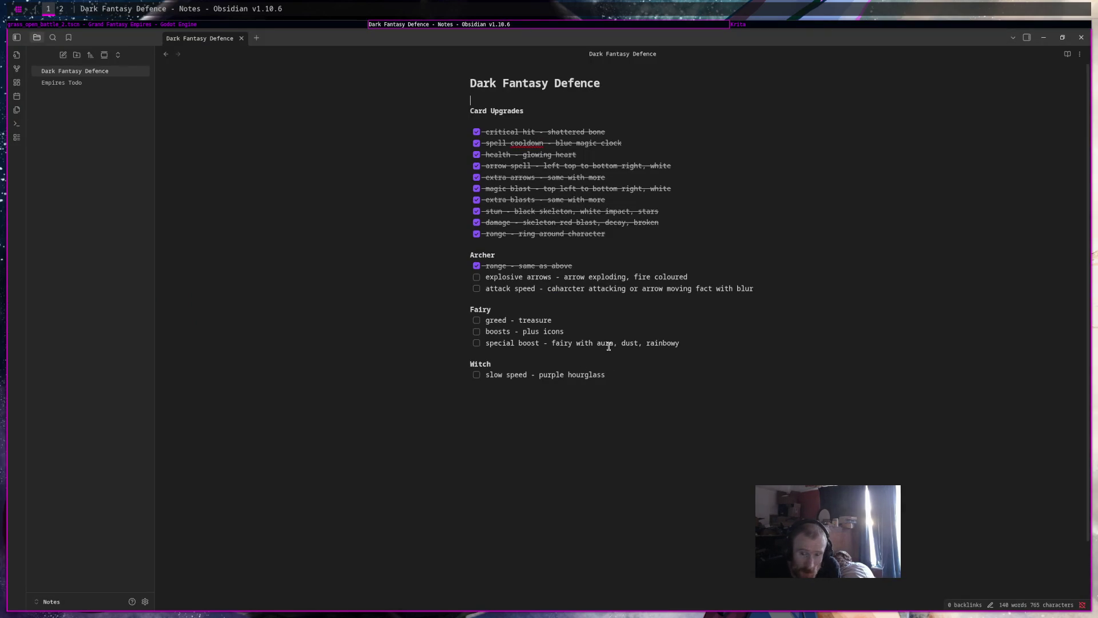
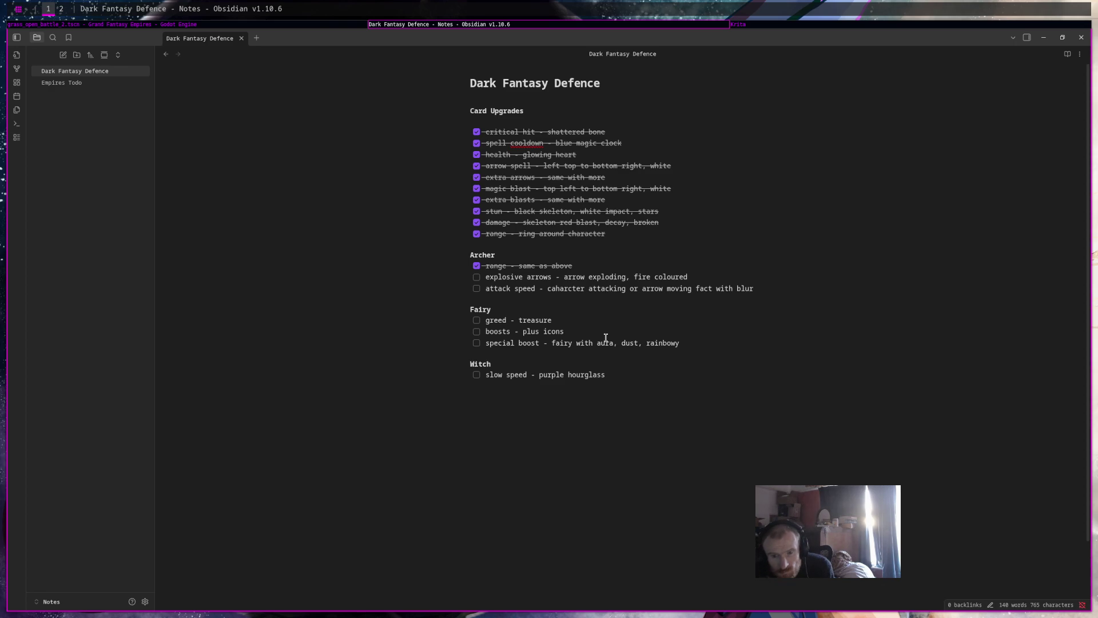
Glance at the Explosive arrows note, then cycle through Godot back to Krita's icon canvas
key(super+2)
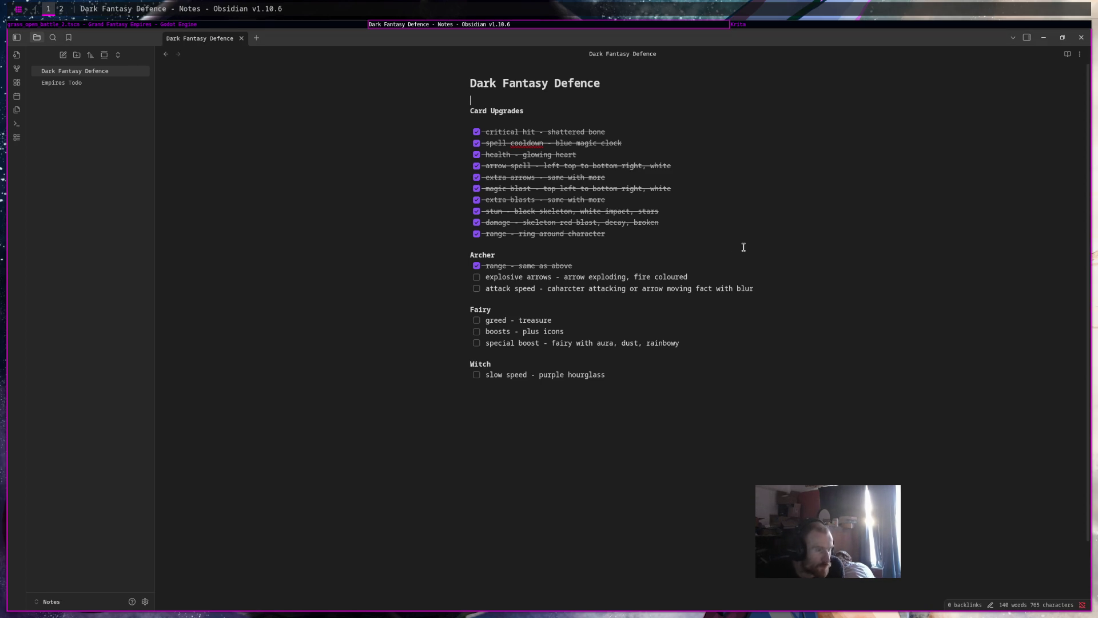
click(300, 24)
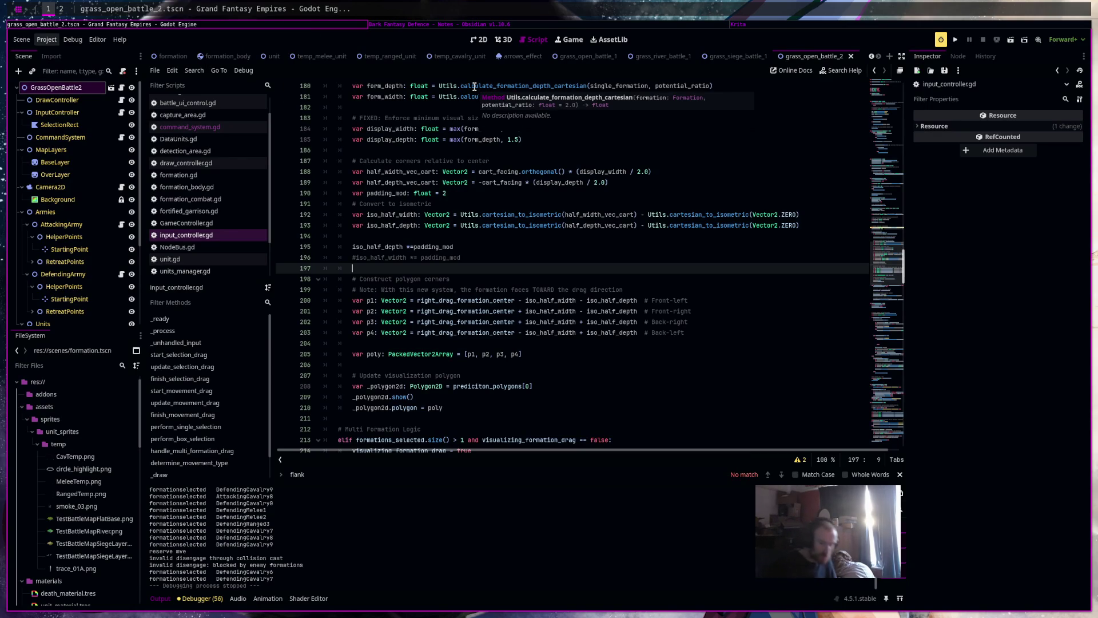
click(853, 25)
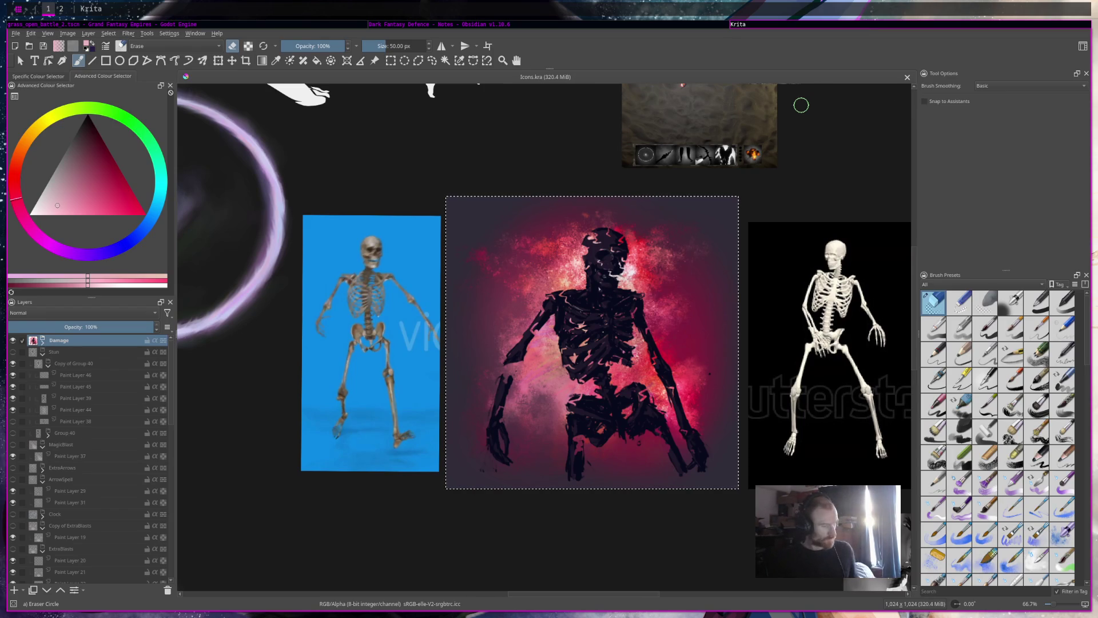
Add a new paint layer above Damage and wrap it in a new group
key(super+2)
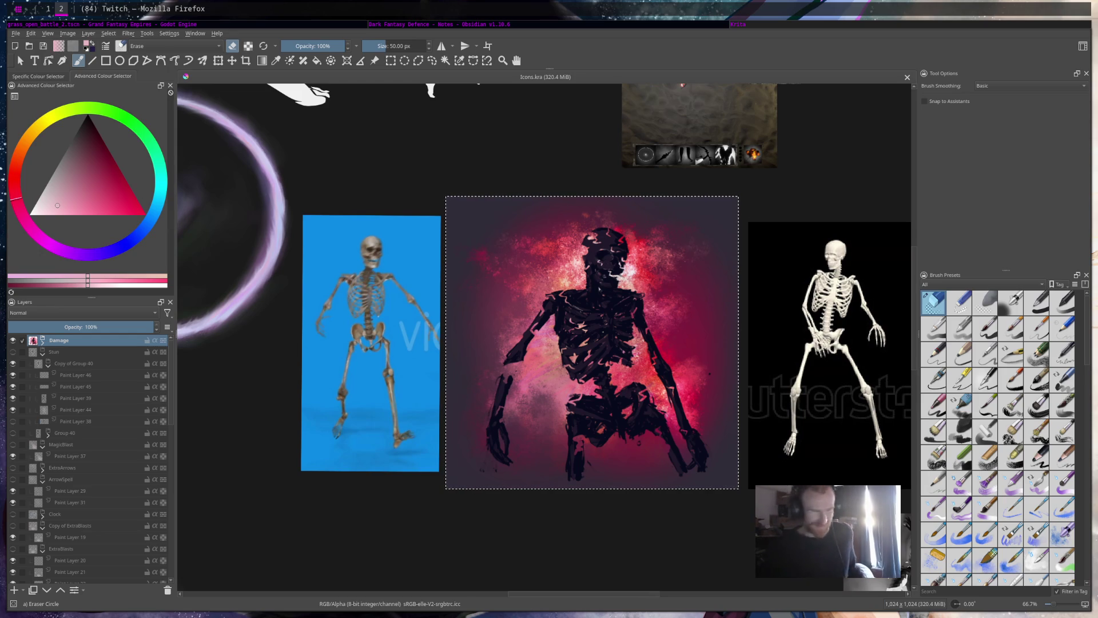
key(super+1)
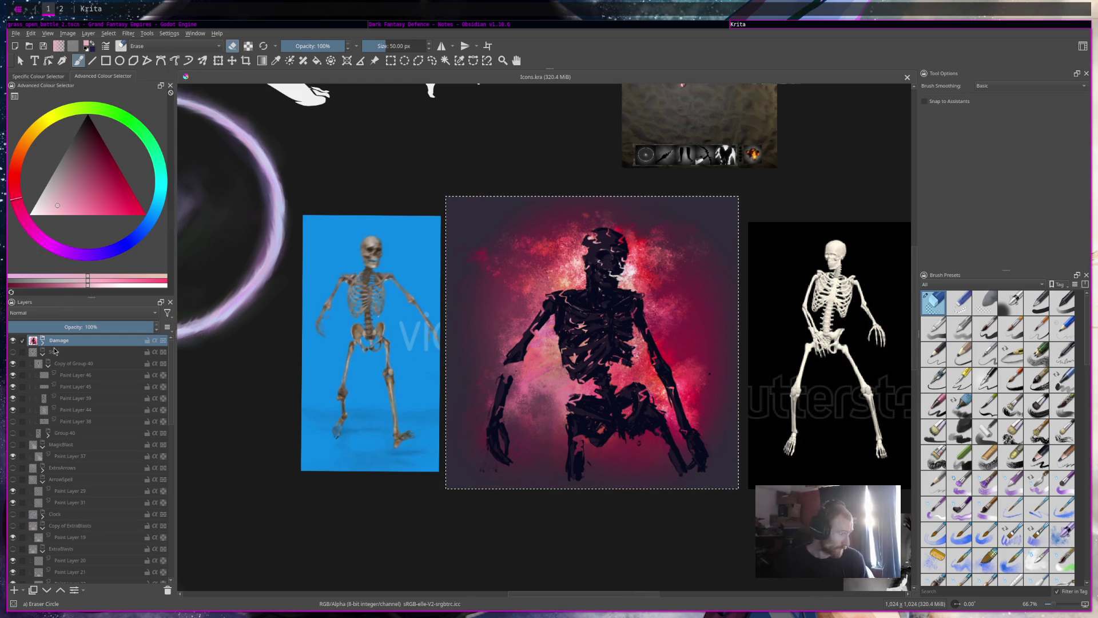
click(14, 589)
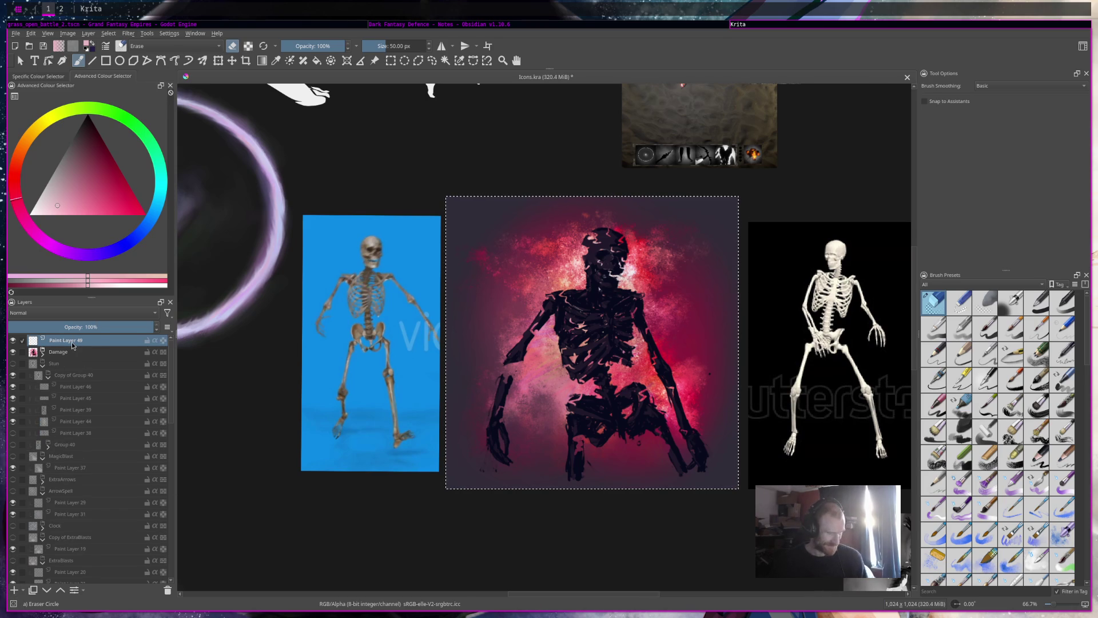
key(ctrl+g)
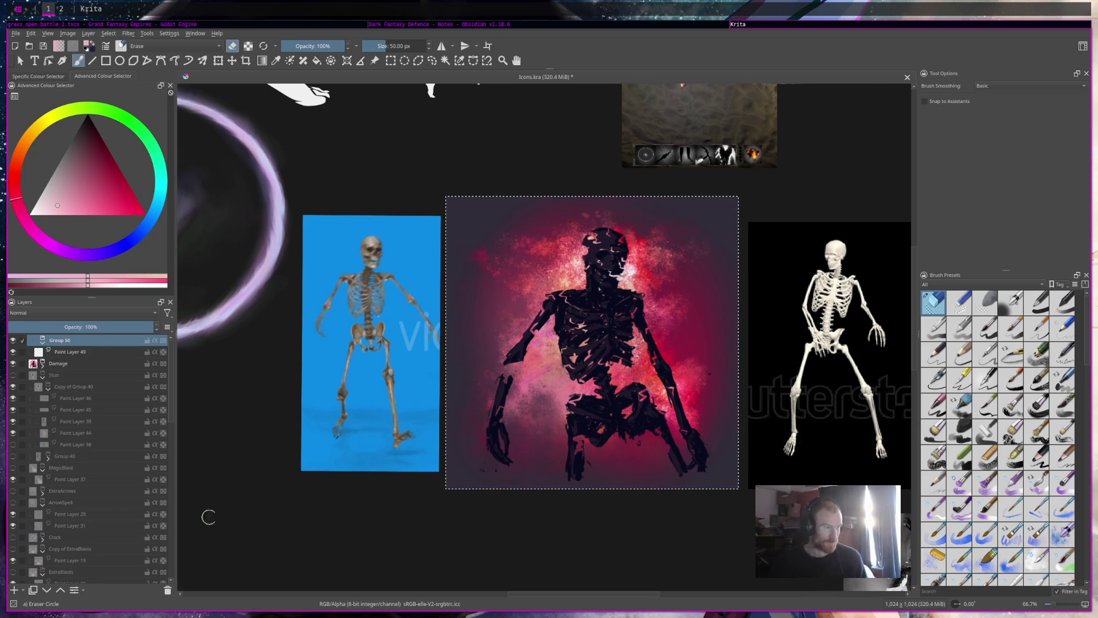
click(599, 27)
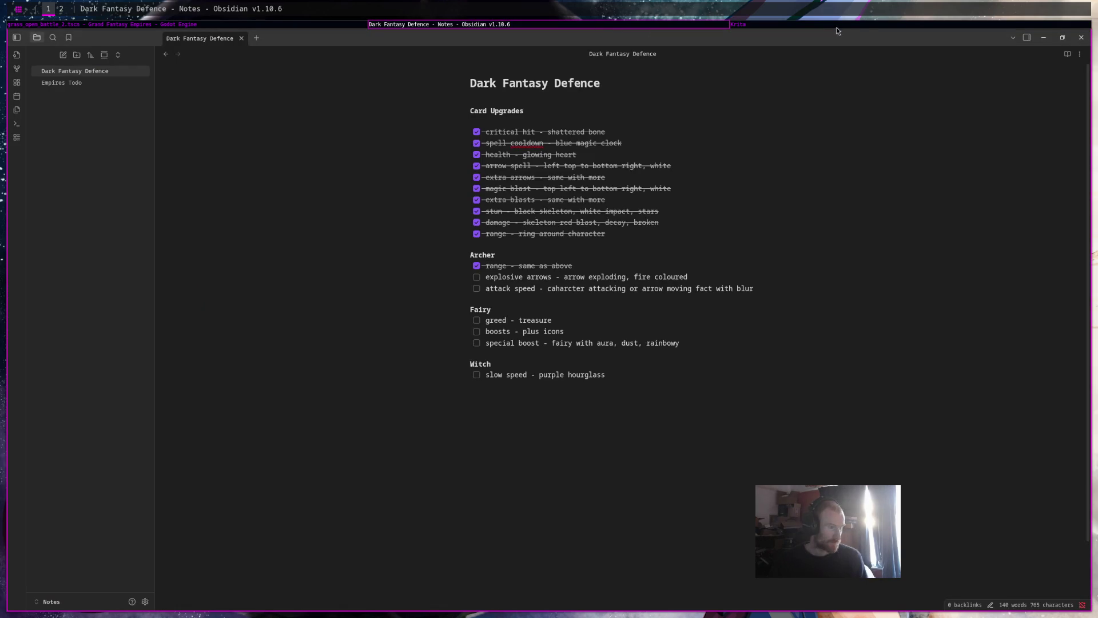
click(865, 23)
Rename the group to 'ExplosiveArrows', select Paint Layer 49, and hide the Damage artwork
double_click(90, 341)
text(ExplosiveArrows)
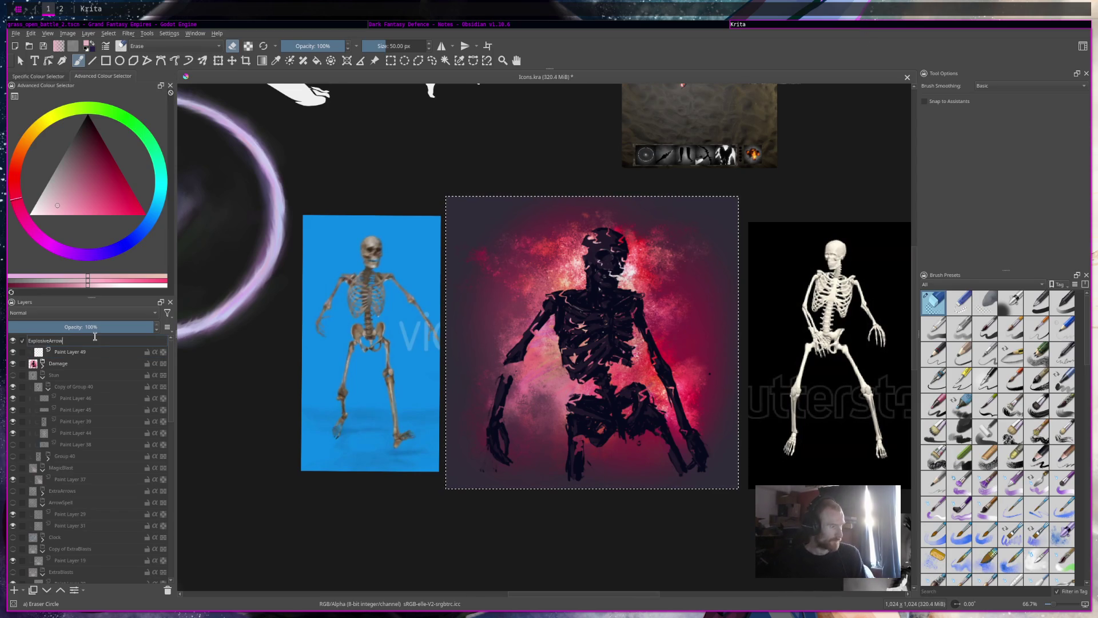
text(s)
key(Return)
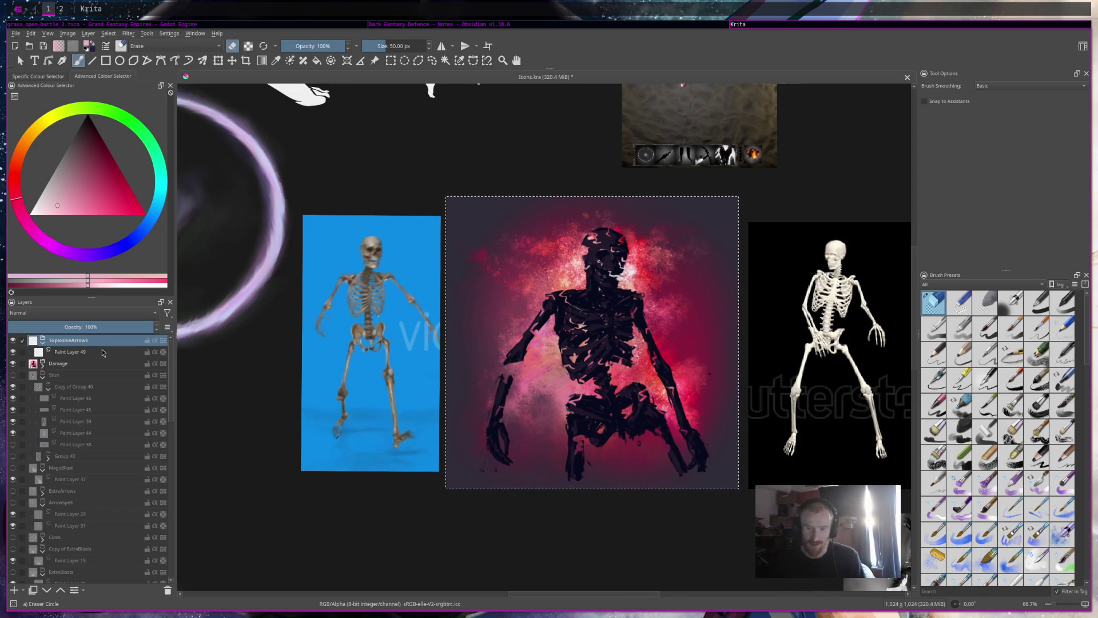
mouse_move(531, 370)
mouse_down()
mouse_move(481, 355)
mouse_move(545, 358)
mouse_up()
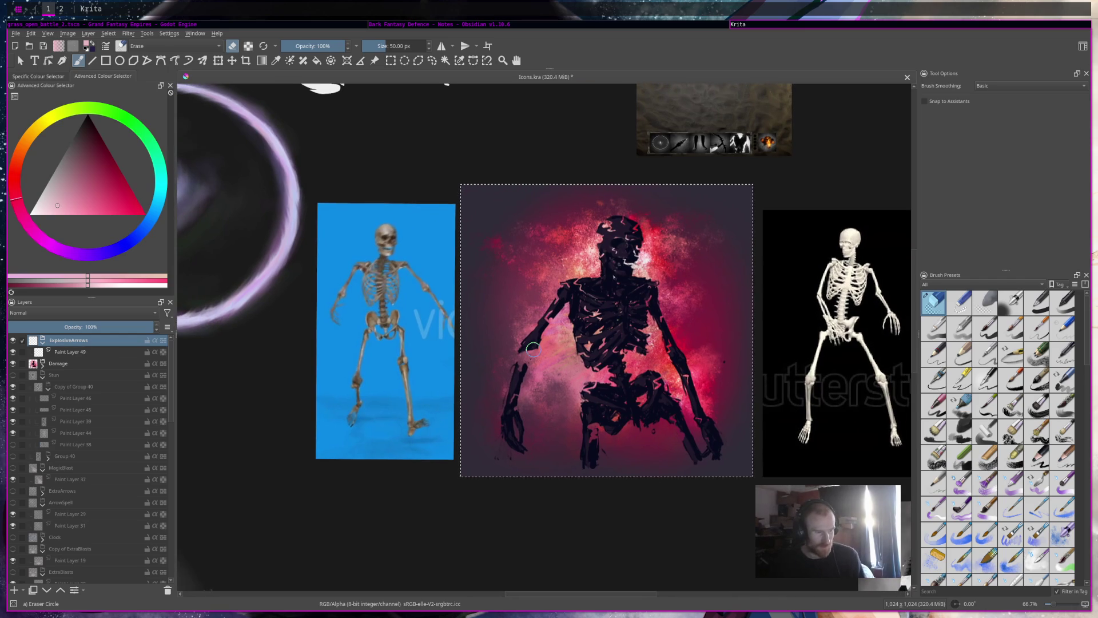
click(69, 352)
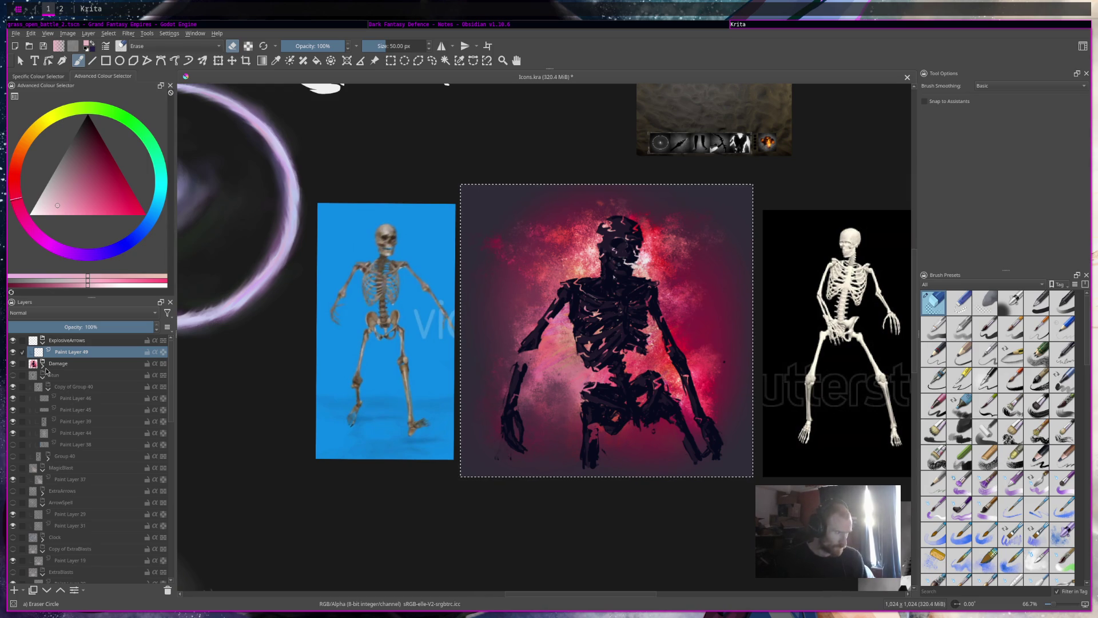
click(12, 363)
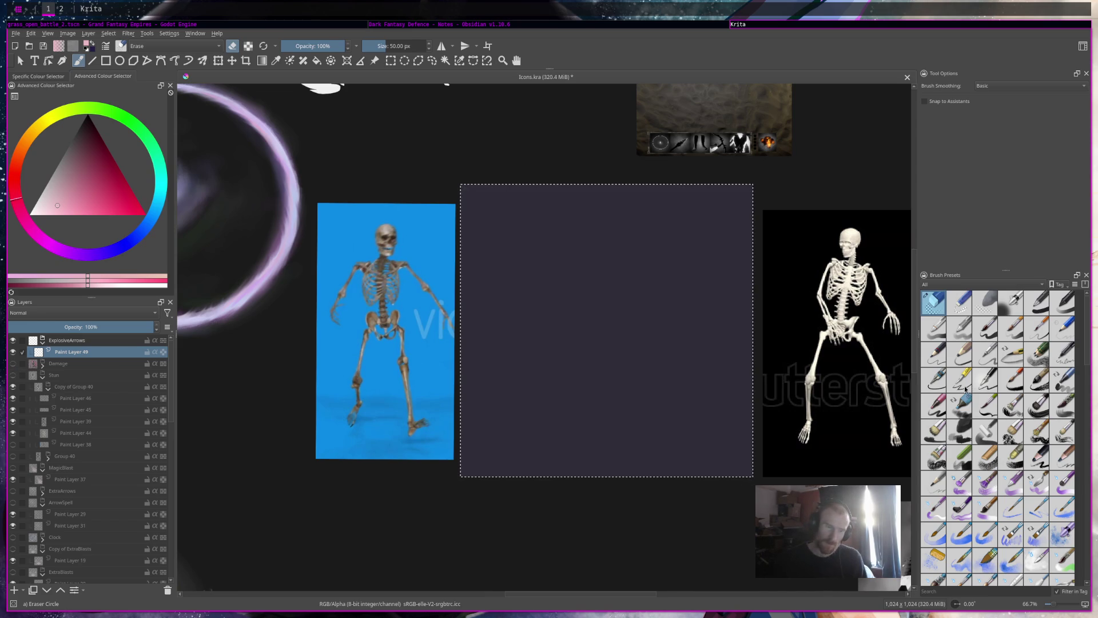
Switch the brush preset to the soft Charcoal Rock Soft brush
click(986, 387)
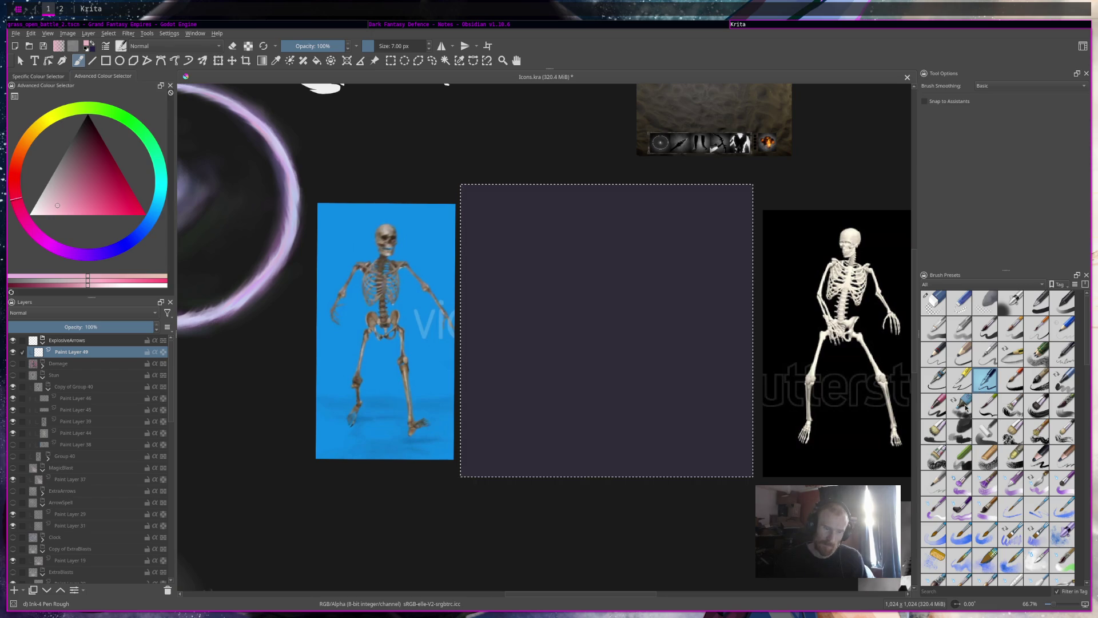
click(961, 430)
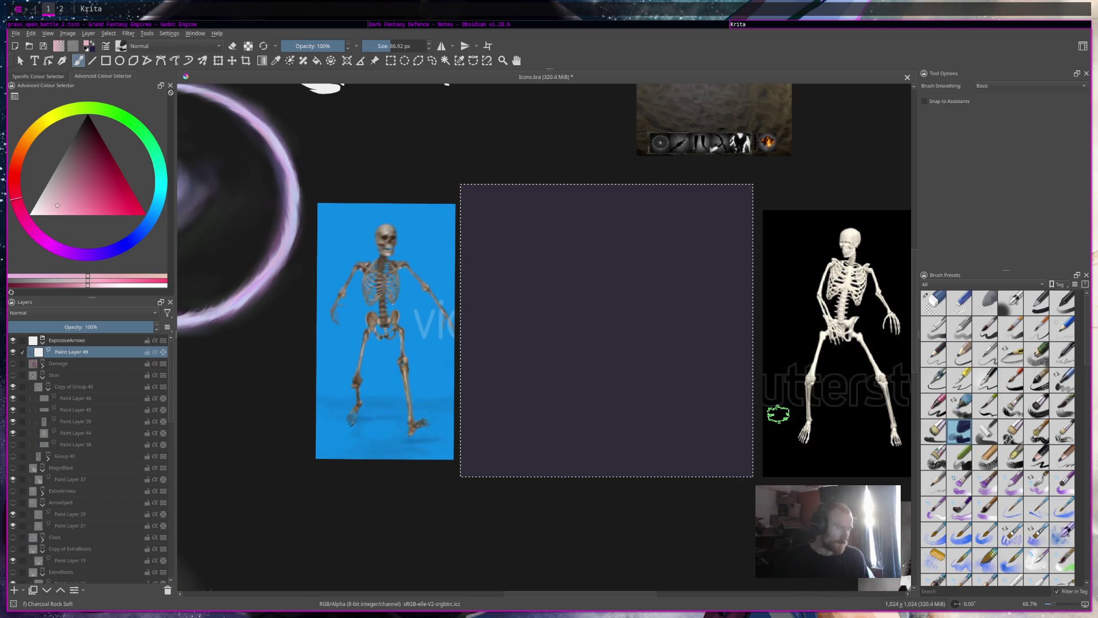
scroll(97, 517, down, 10)
scroll(97, 518, up, 3)
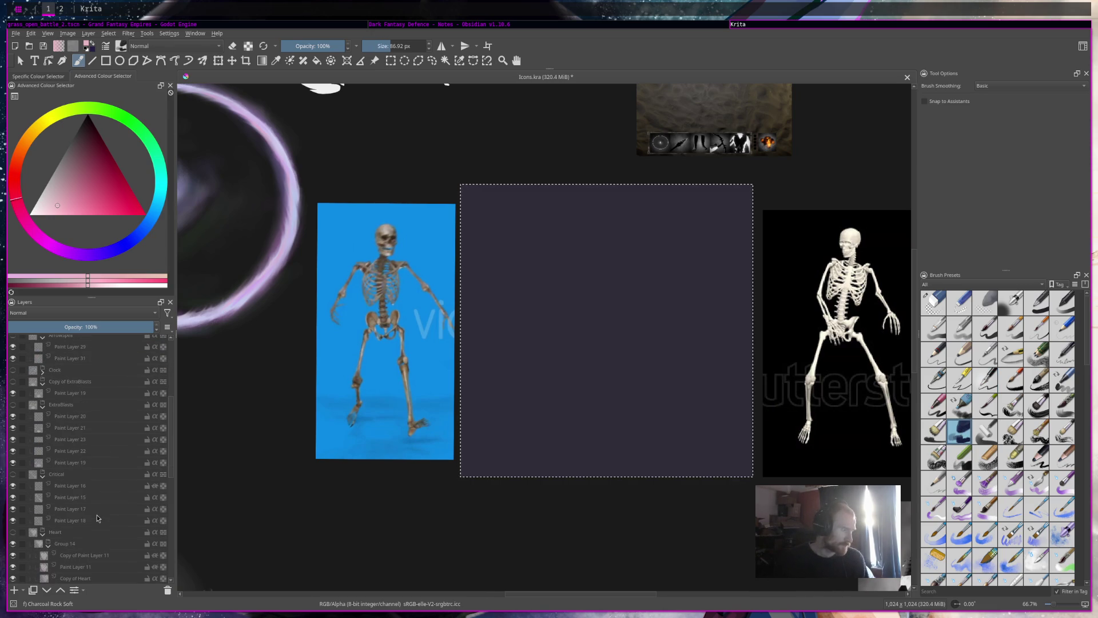
scroll(613, 359, down, 8)
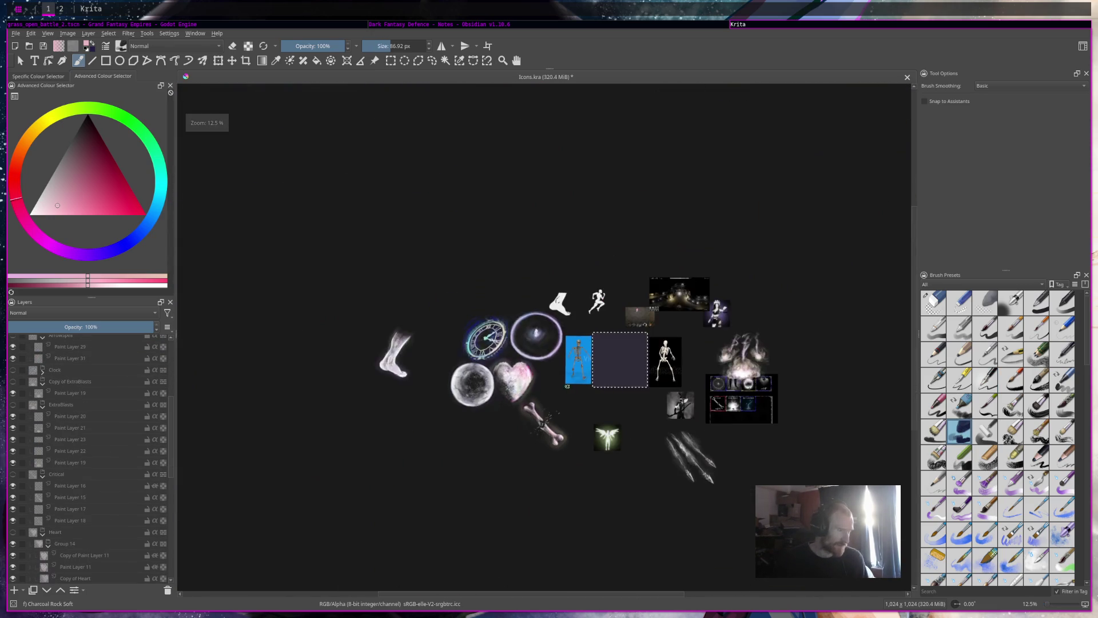
scroll(689, 461, up, 3)
scroll(689, 461, up, 2)
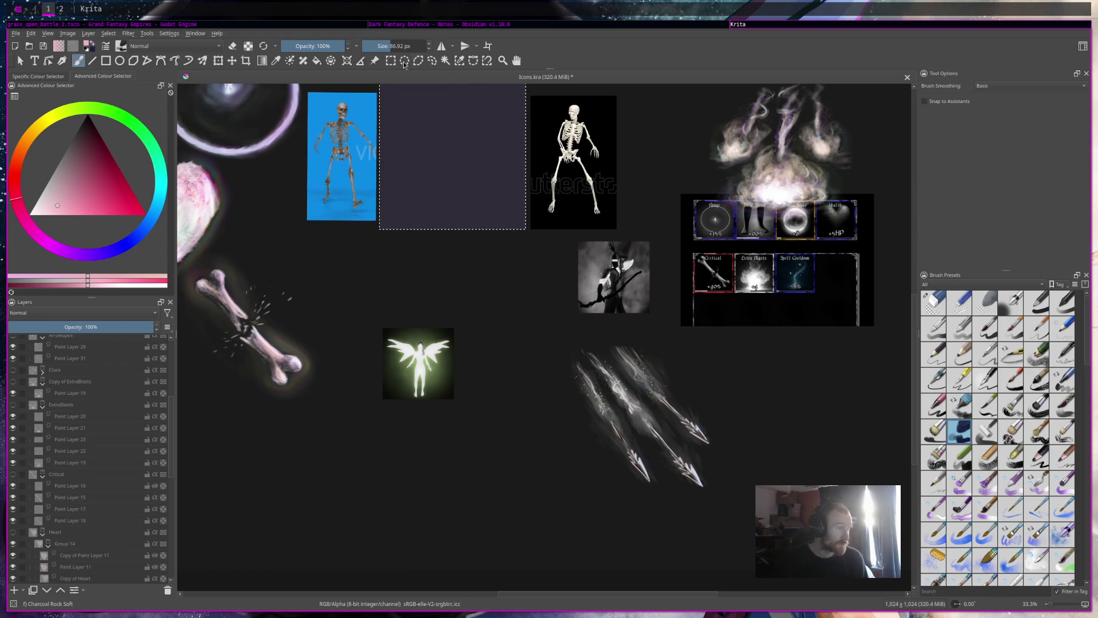
Move the arrows reference toward the blank square and push the black skeleton reference aside
click(374, 60)
click(674, 427)
mouse_move(686, 479)
mouse_down()
mouse_move(510, 289)
mouse_move(443, 167)
mouse_move(566, 428)
mouse_move(758, 446)
mouse_up()
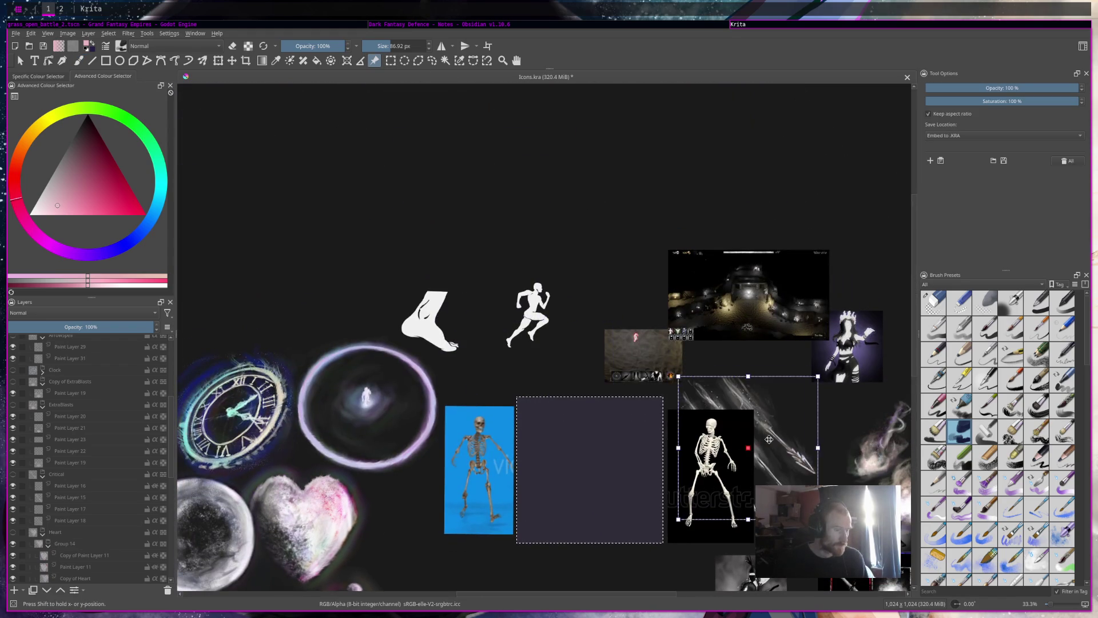
click(722, 524)
scroll(718, 400, down, 3)
scroll(714, 311, up, 2)
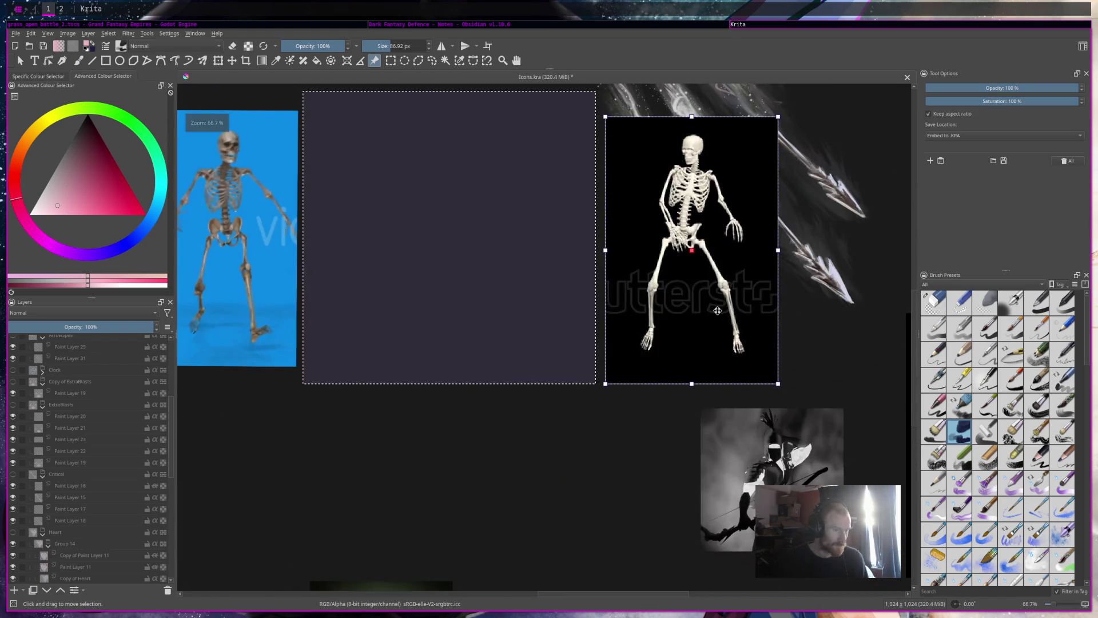
scroll(712, 320, down, 1)
drag(712, 320, 659, 555)
drag(429, 389, 601, 313)
Move the blue skeleton reference aside, set the arrows reference beside the square, and use a 20.84 px brush
click(522, 141)
drag(523, 140, 362, 204)
mouse_move(215, 155)
mouse_down()
mouse_move(658, 479)
mouse_move(607, 586)
mouse_up()
scroll(687, 458, up, 3)
click(750, 410)
mouse_move(750, 410)
mouse_down()
mouse_move(777, 455)
mouse_move(675, 448)
mouse_up()
scroll(675, 454, up, 1)
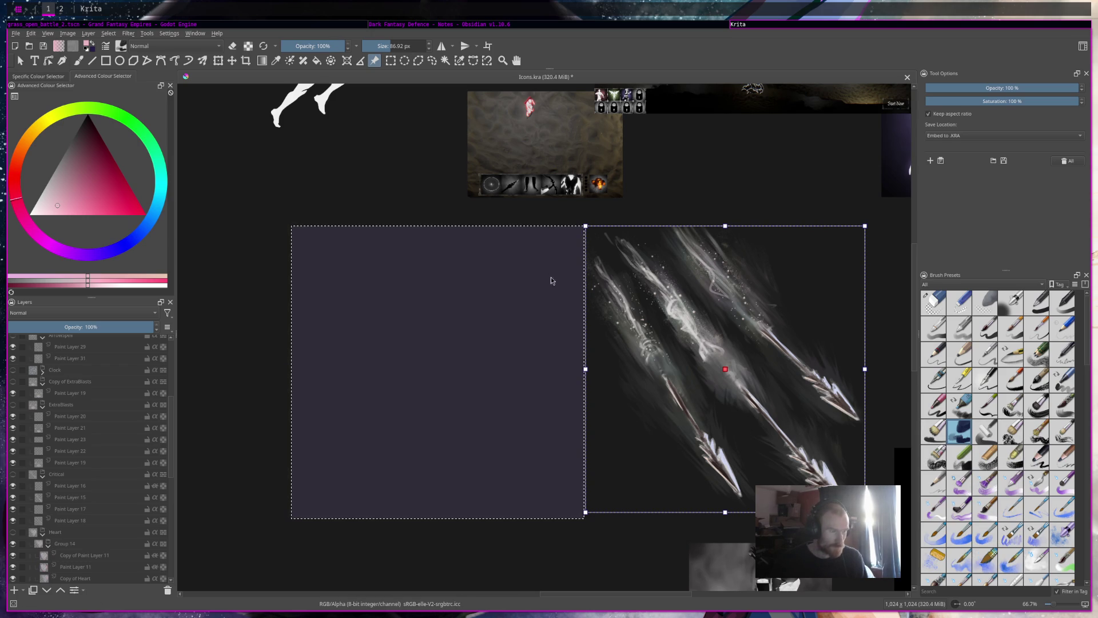
key(b)
click(379, 48)
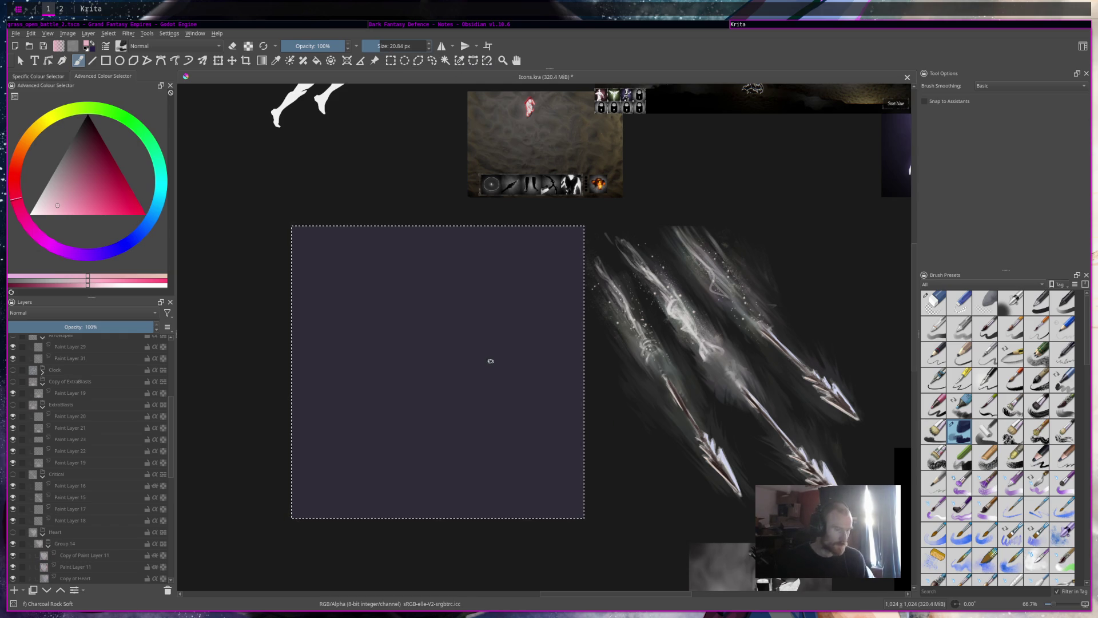
Paint the pale arrow's barbed head and shaft pointing up-right, using a sampled light blue-grey
scroll(95, 427, up, 2)
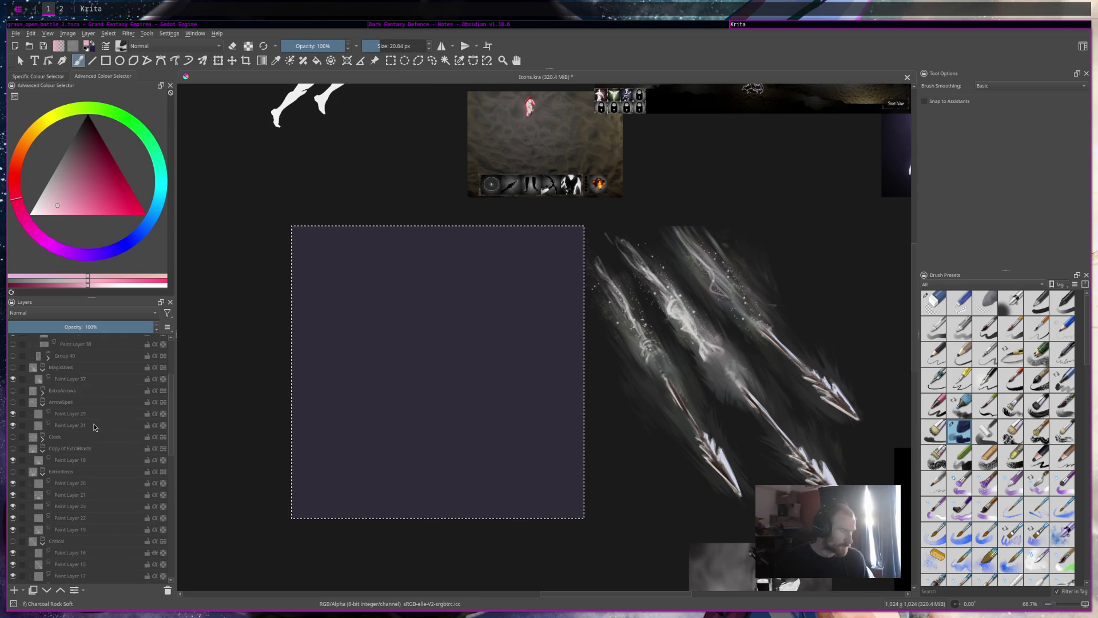
scroll(95, 427, up, 3)
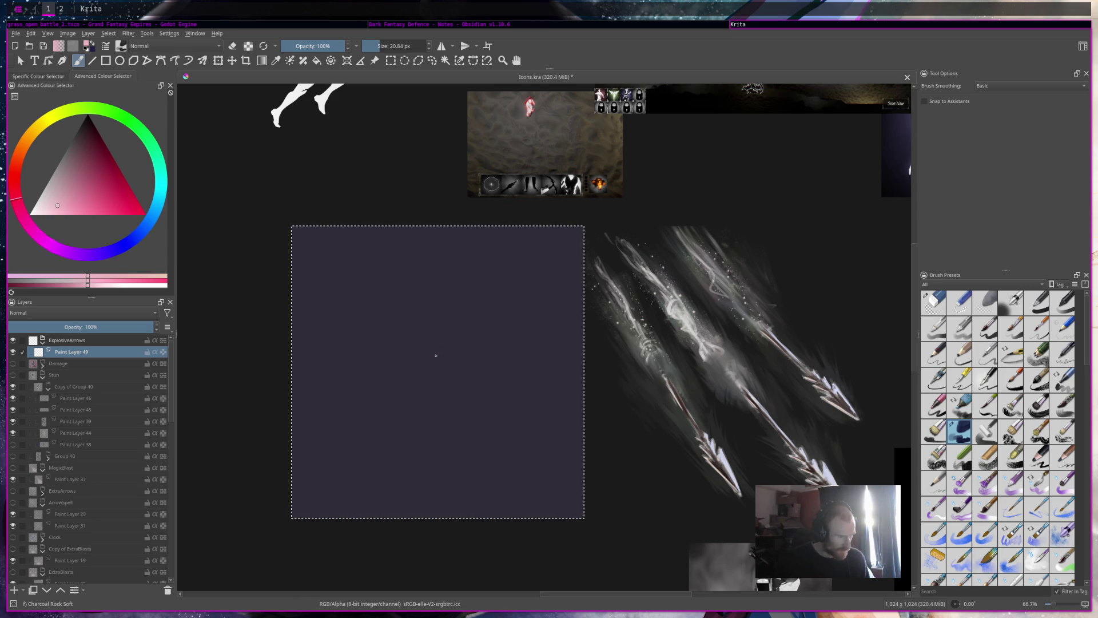
drag(449, 354, 467, 356)
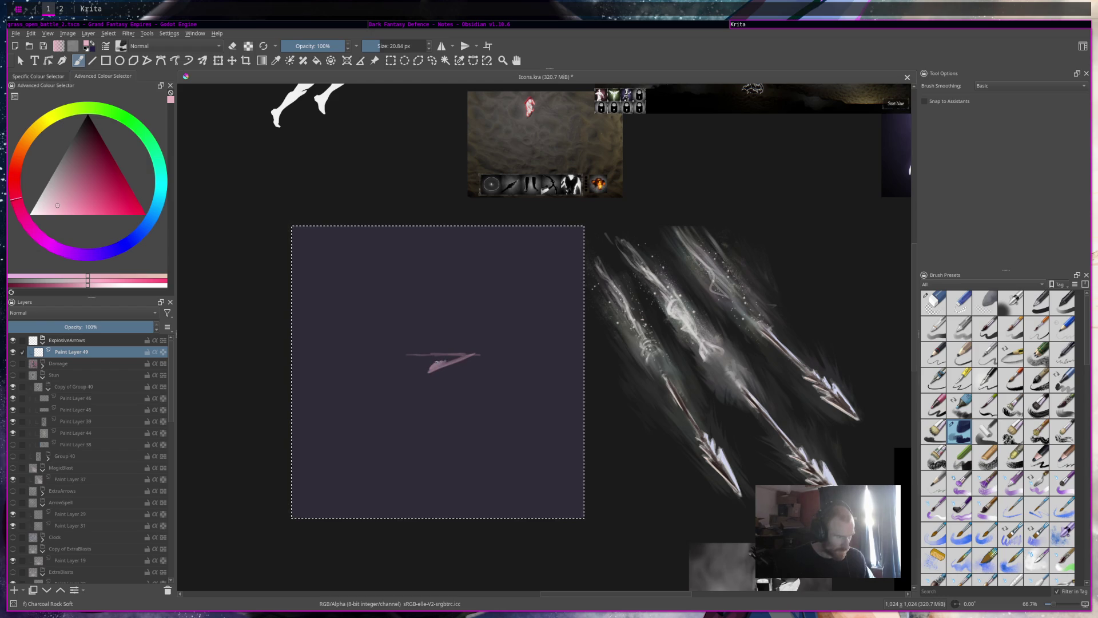
ctrl+click(726, 460)
click(431, 354)
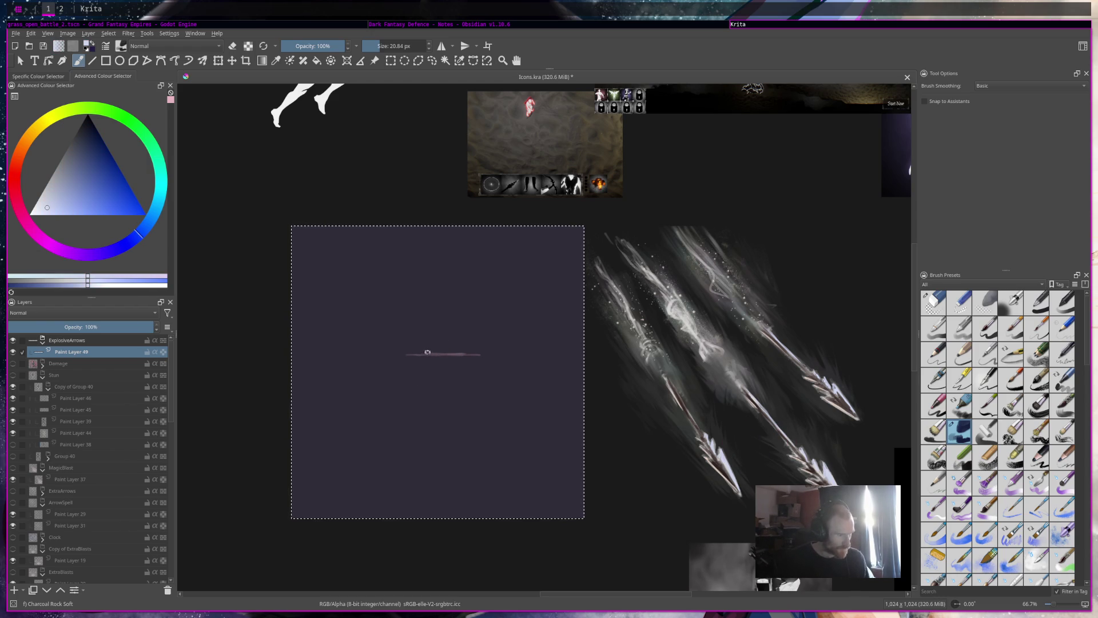
drag(445, 364, 477, 355)
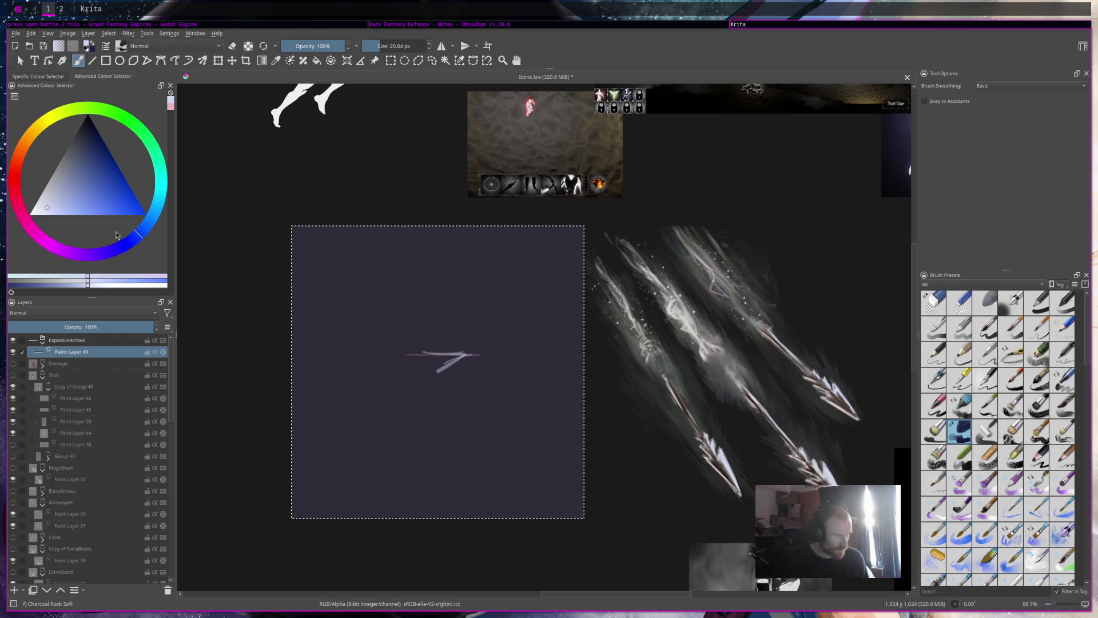
click(32, 175)
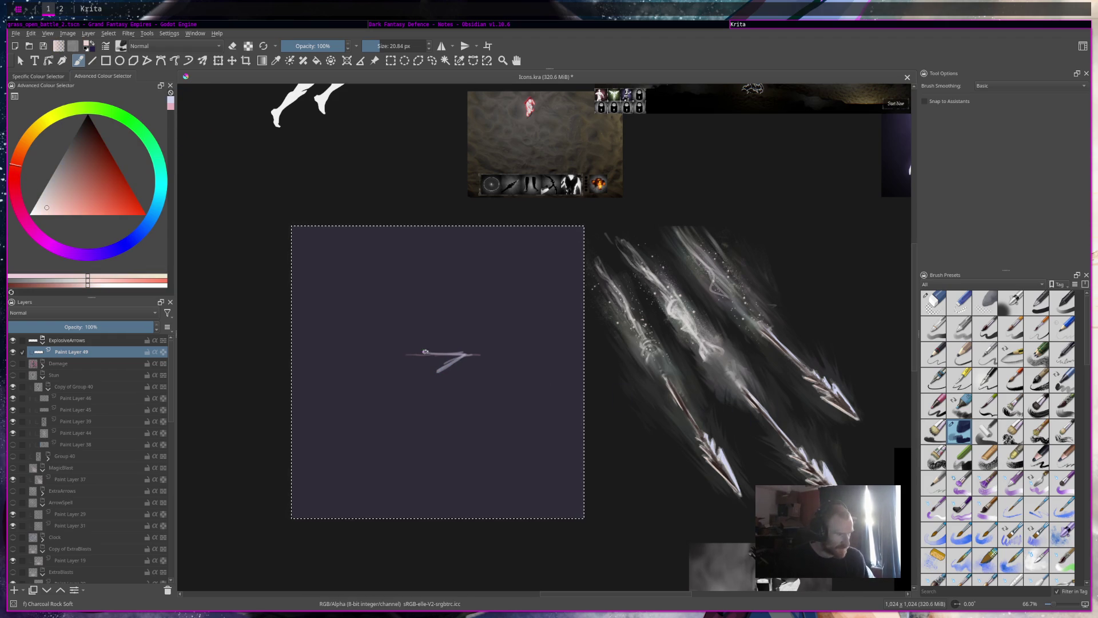
drag(464, 355, 433, 374)
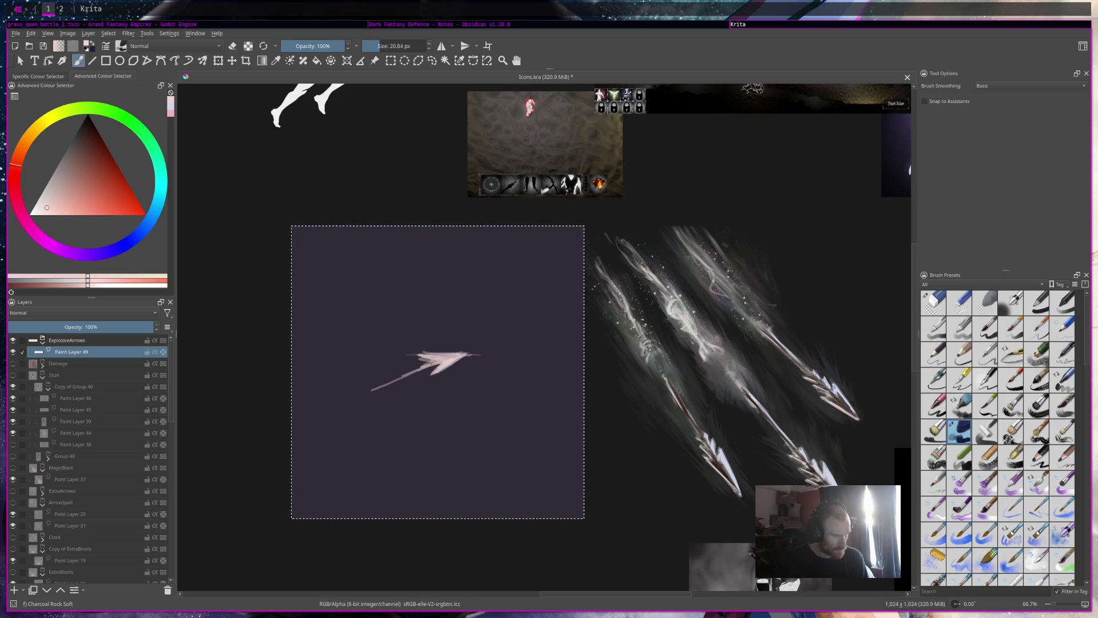
mouse_move(389, 381)
mouse_down()
mouse_move(346, 397)
mouse_move(426, 366)
mouse_up()
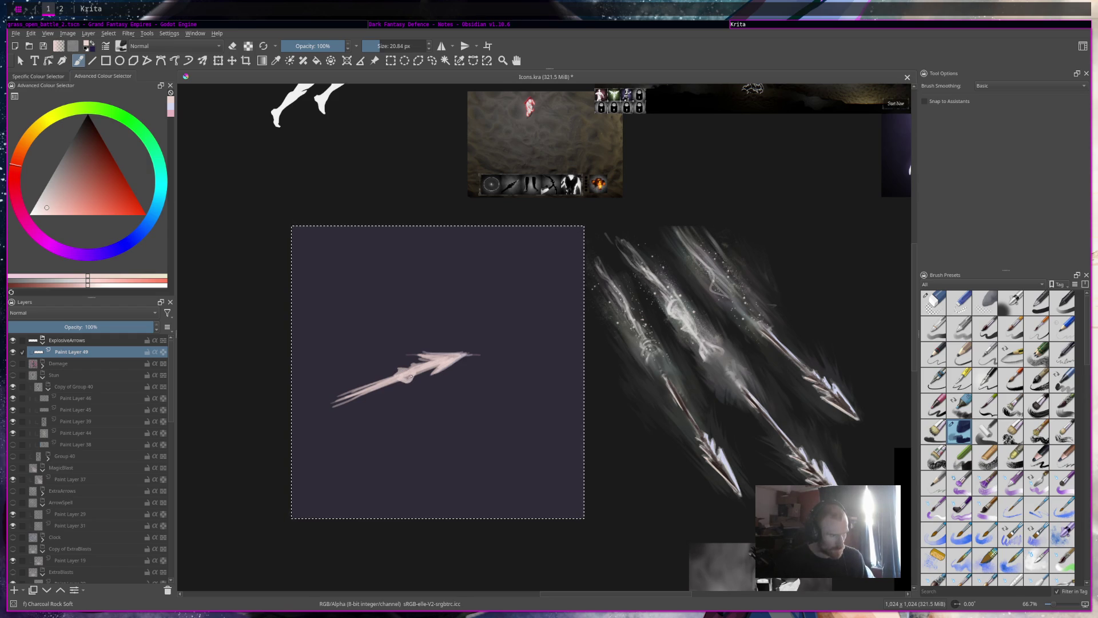
Erase stray marks under the shaft, then add streaking tail scribbles and a thin streak near the tip
key(e)
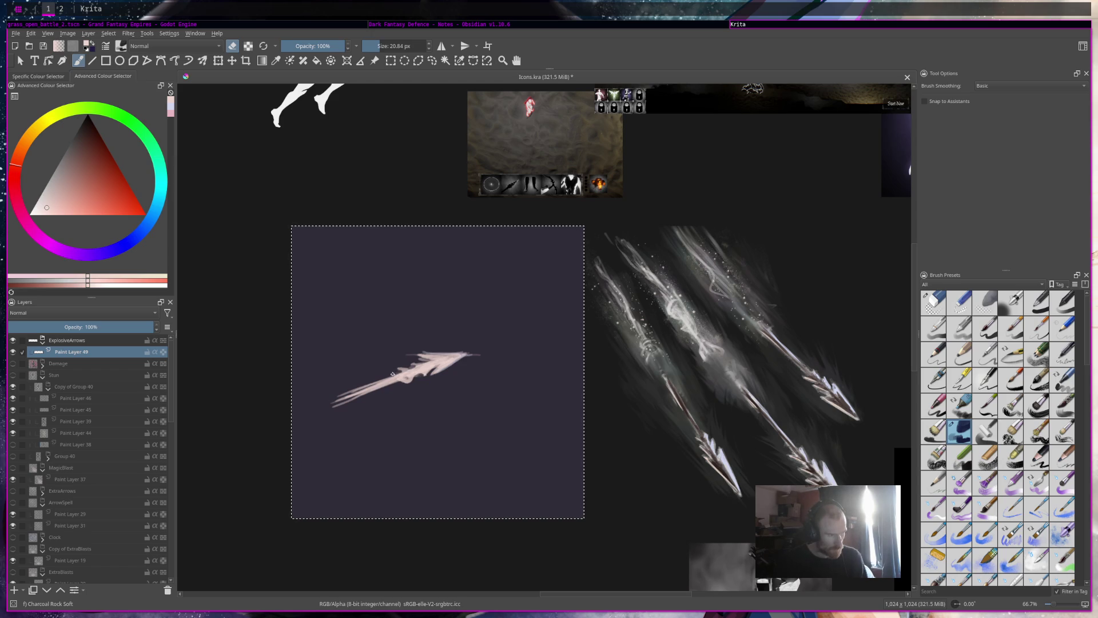
drag(403, 381, 428, 369)
key(e)
drag(355, 392, 310, 409)
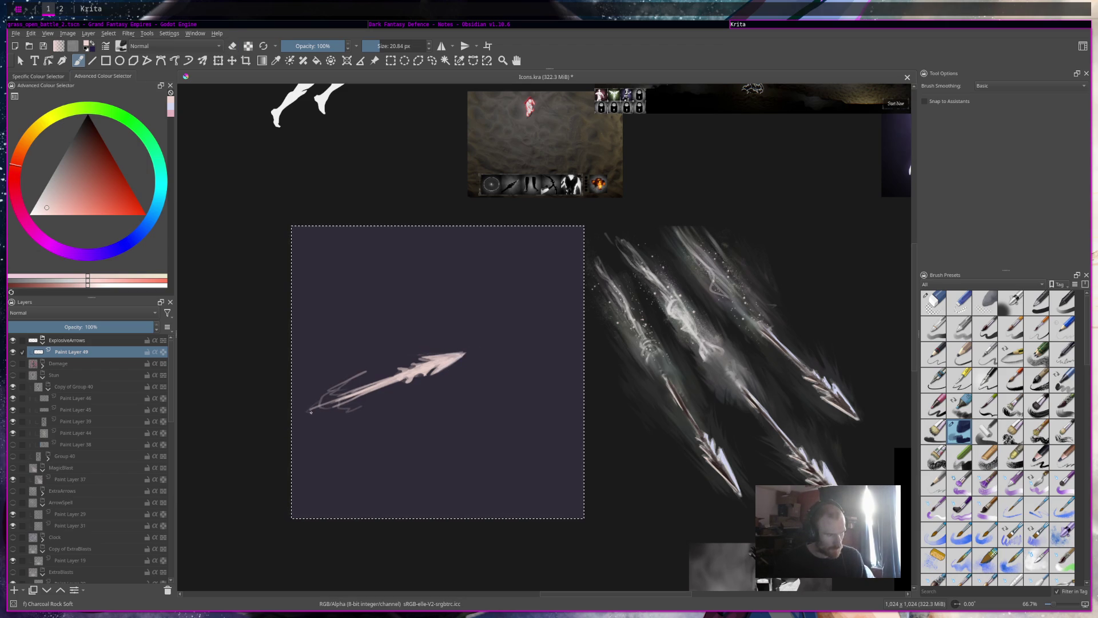
mouse_move(330, 388)
mouse_down()
mouse_move(358, 381)
mouse_move(344, 416)
mouse_up()
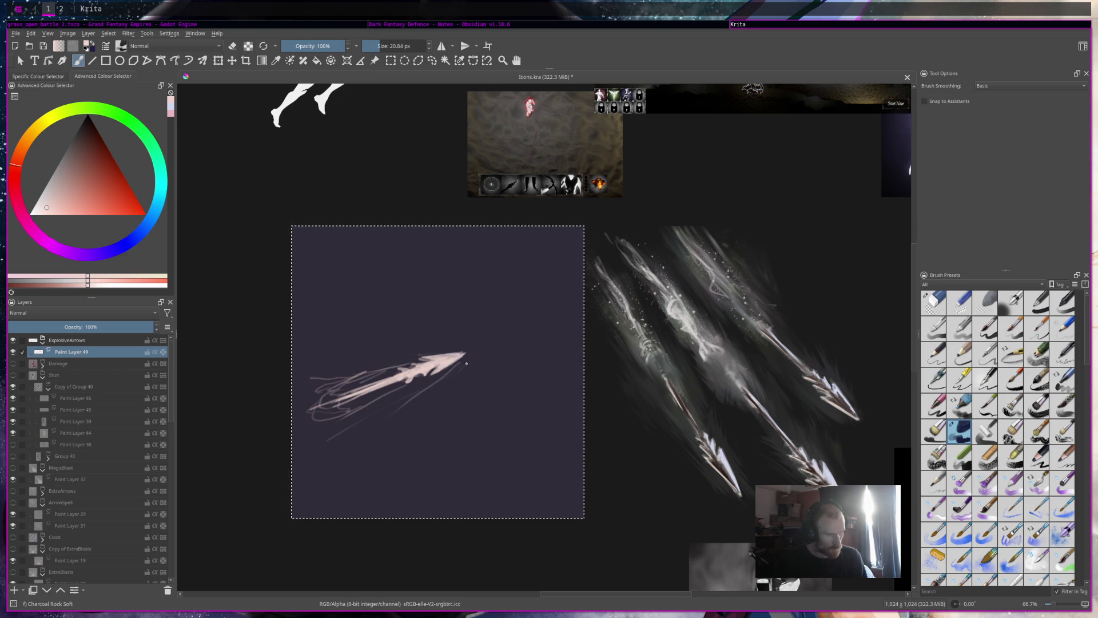
drag(468, 346, 430, 328)
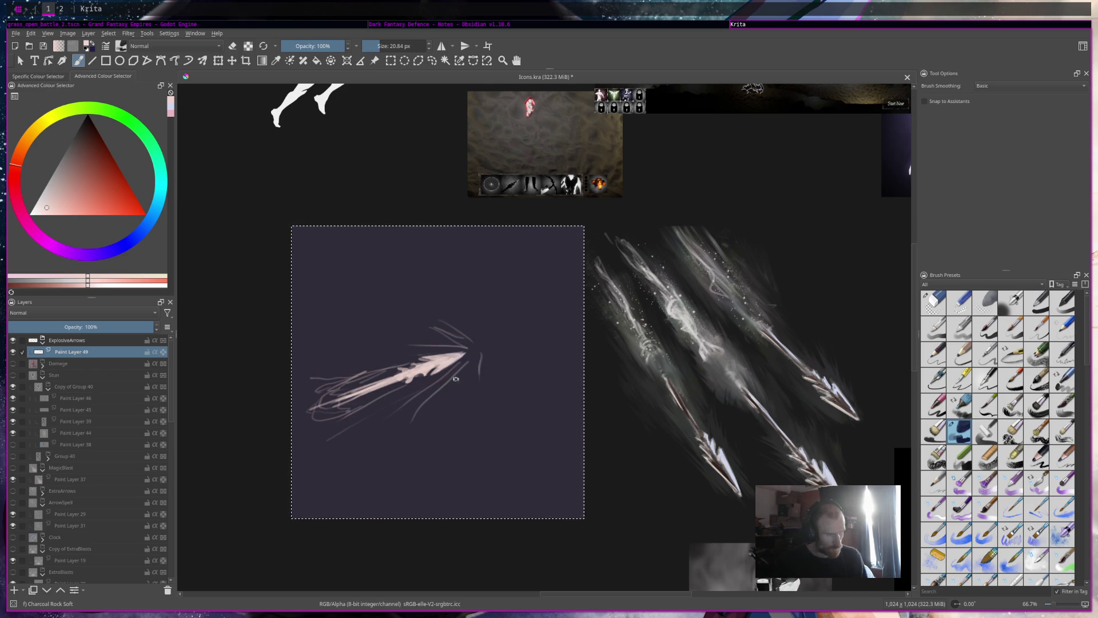
ctrl+click(447, 363)
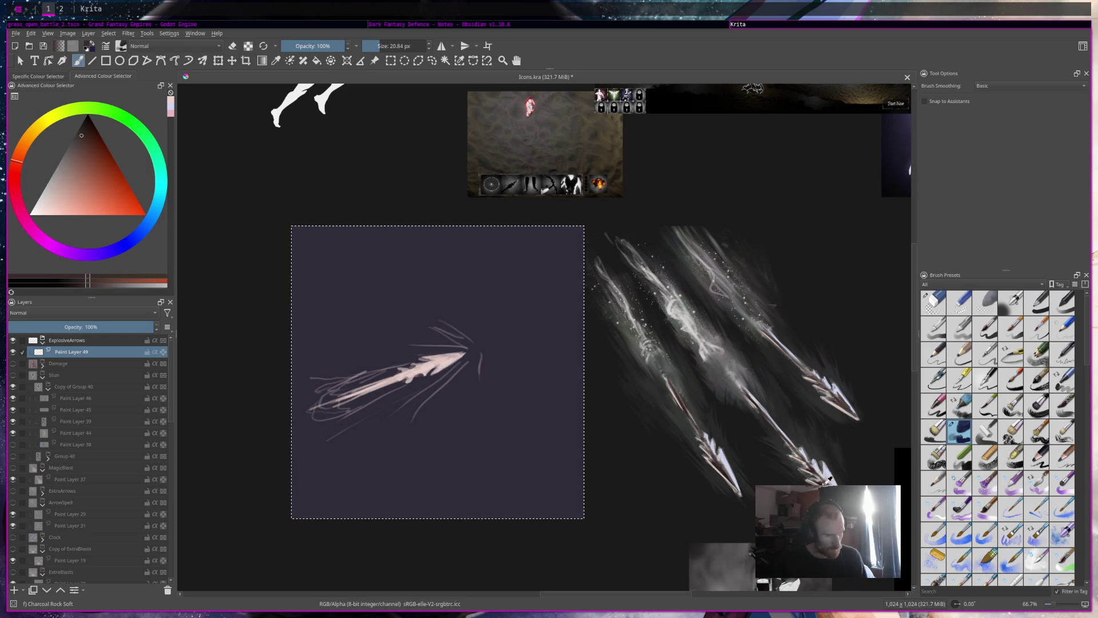
Touch up the arrow shaft in a dark tone and highlight the arrowhead's upper edge in light cyan
drag(426, 359, 419, 364)
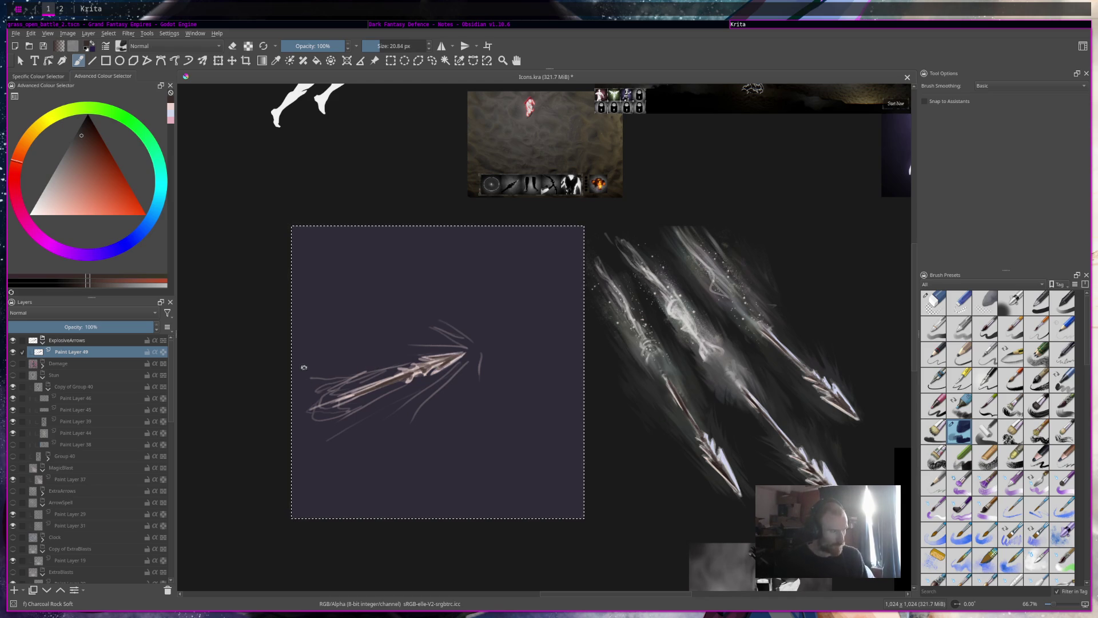
click(158, 205)
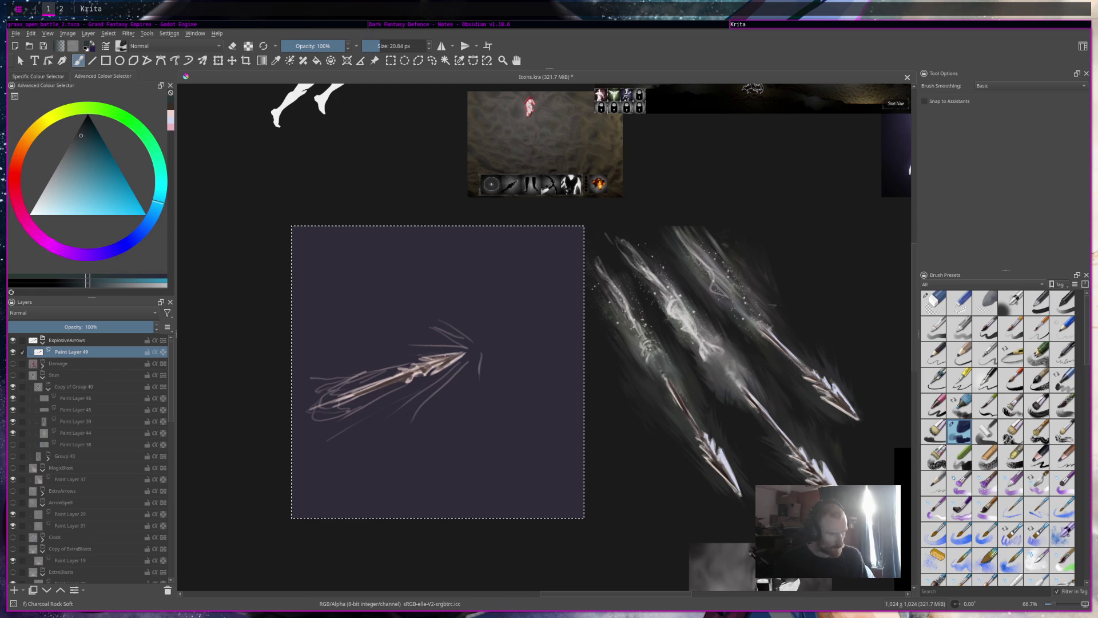
click(49, 212)
mouse_move(425, 358)
mouse_down()
mouse_move(445, 355)
mouse_move(420, 359)
mouse_up()
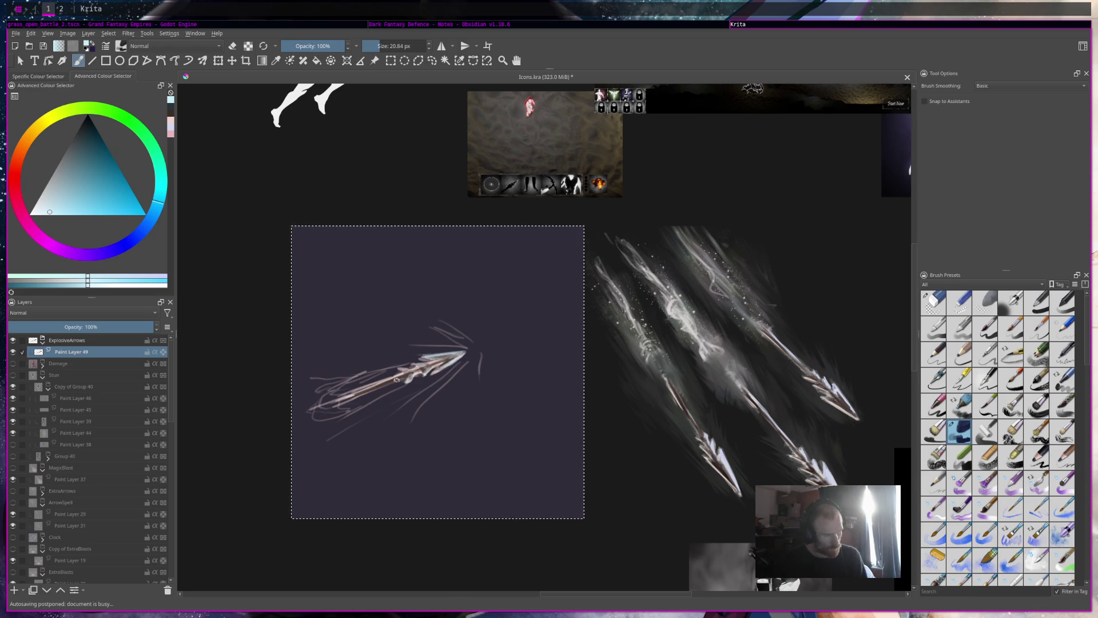
Choose a salmon orange colour and dab it onto the arrowhead and impact point
click(14, 185)
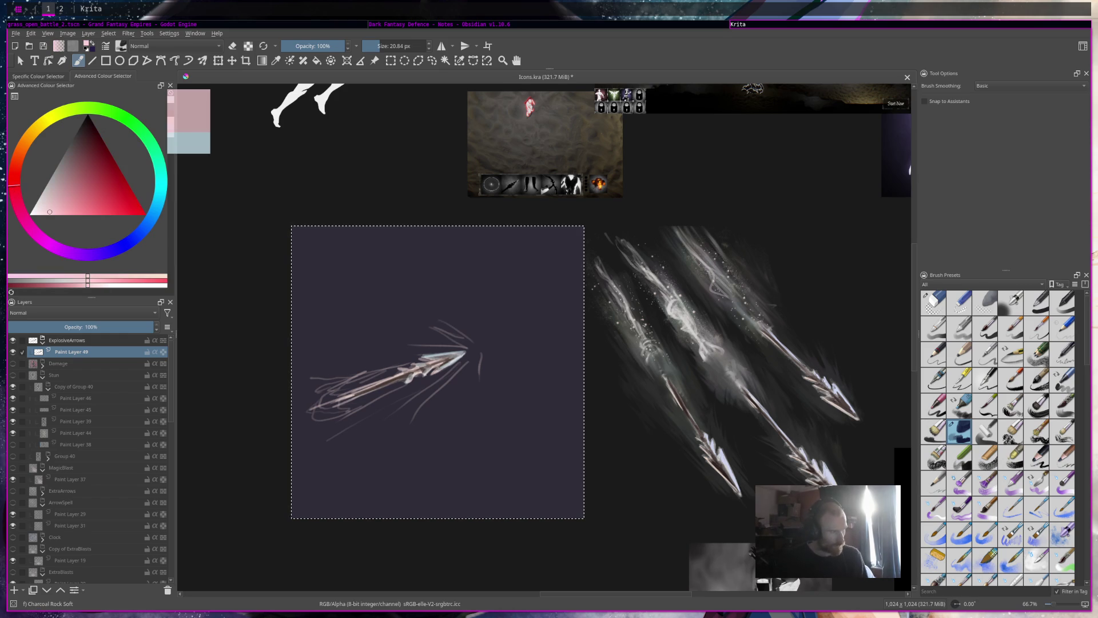
click(16, 156)
click(83, 208)
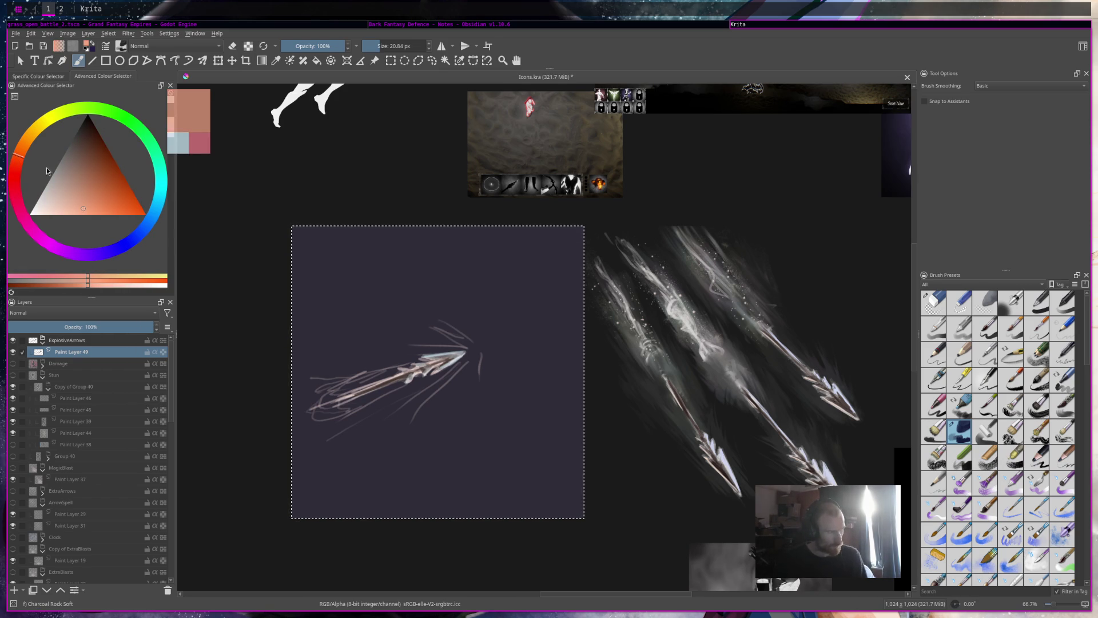
click(440, 356)
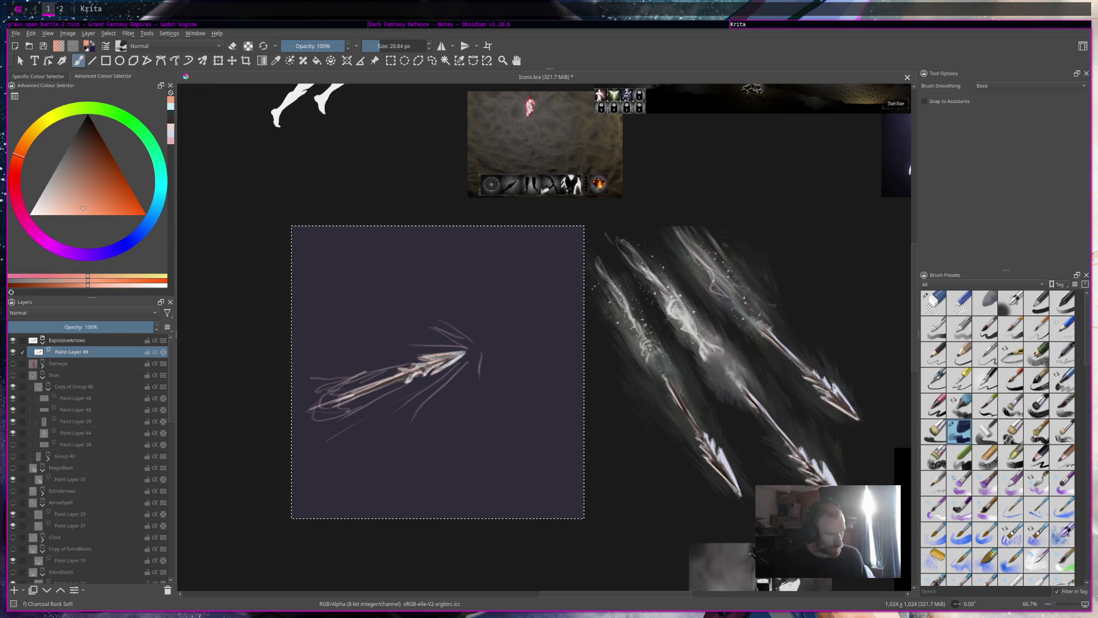
click(439, 372)
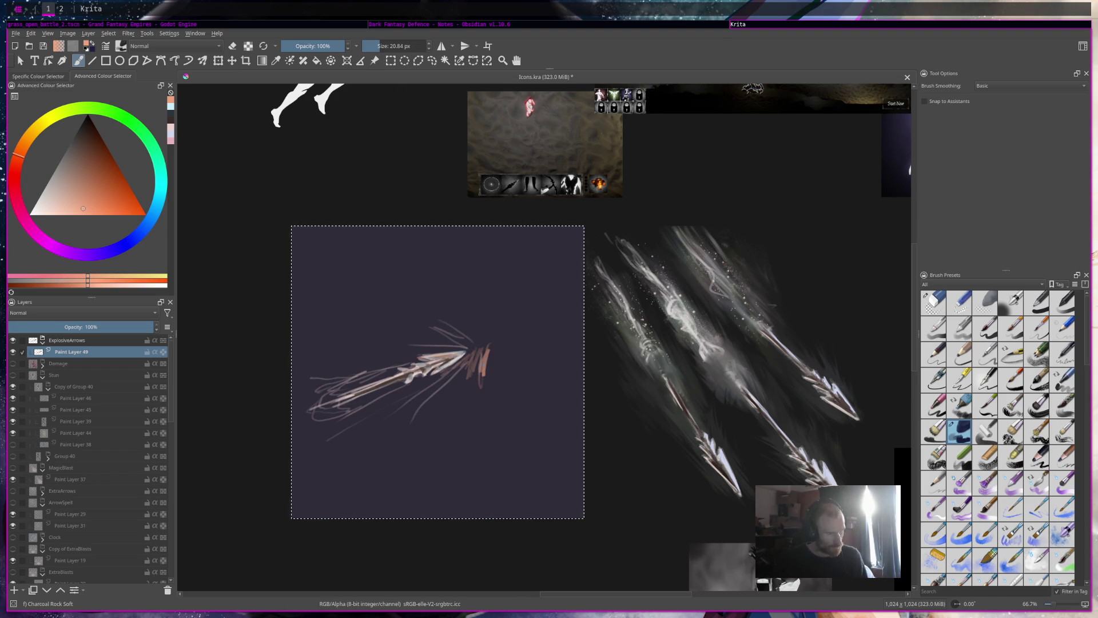
Paint the large salmon burst and tail streaks with a ~108 px brush, save, and add a layer
key(bracketright)
key(bracketright)
key(bracketright)
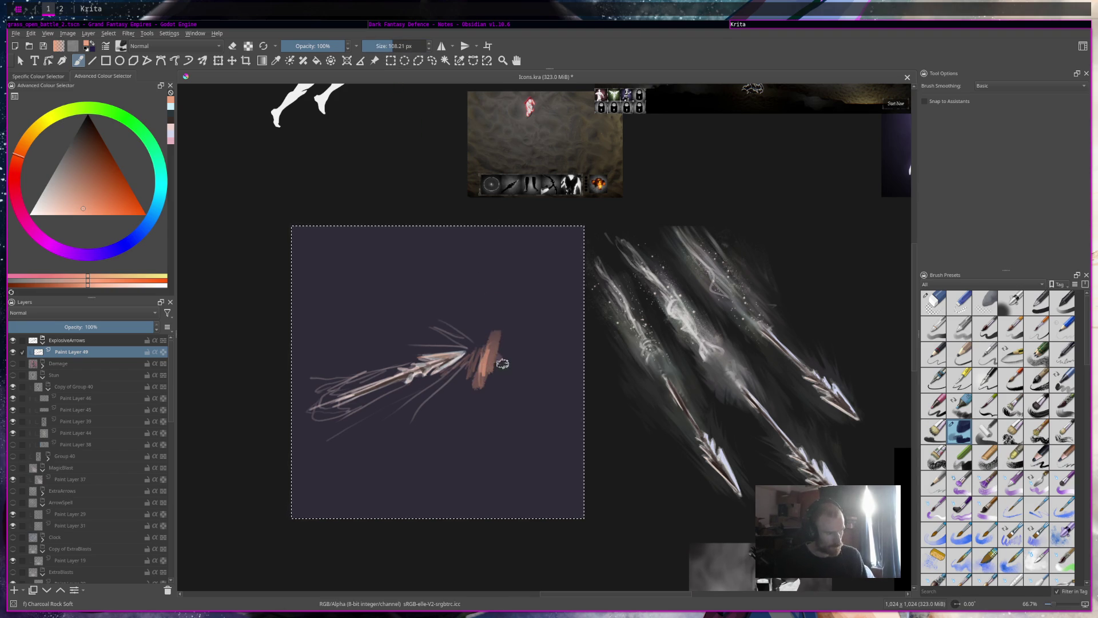
drag(485, 340, 498, 322)
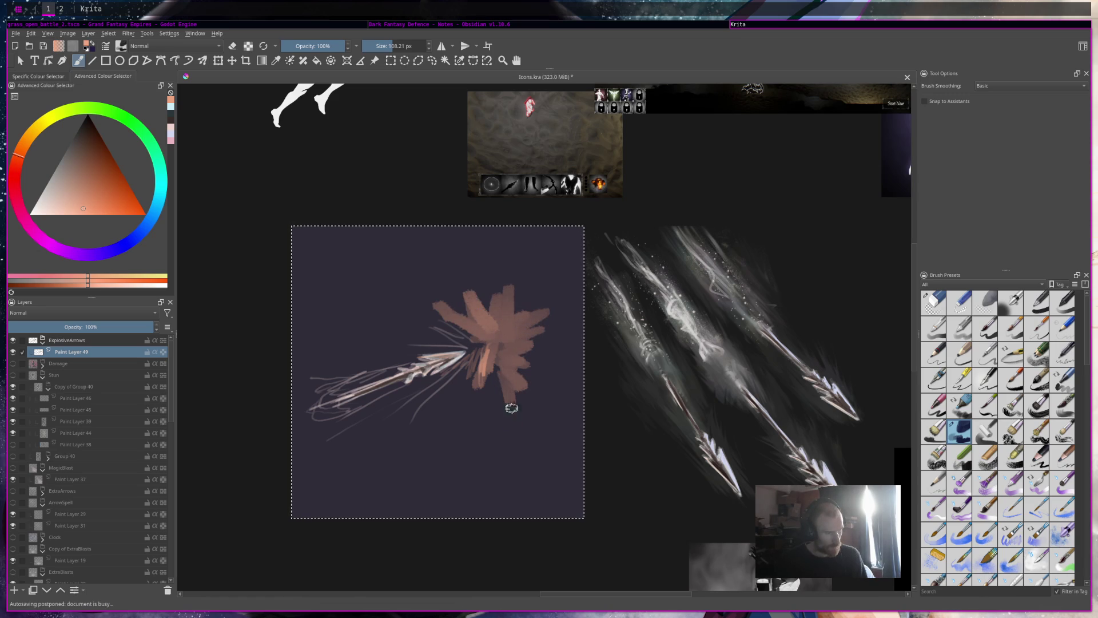
drag(491, 325, 479, 330)
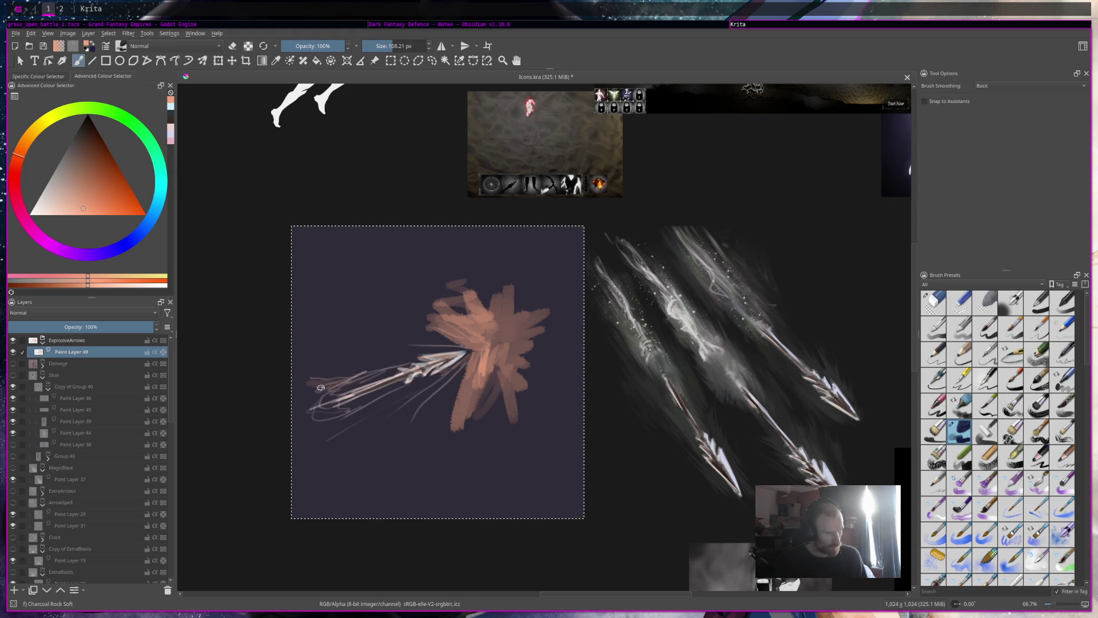
mouse_move(310, 396)
mouse_down()
mouse_move(314, 422)
mouse_move(336, 381)
mouse_up()
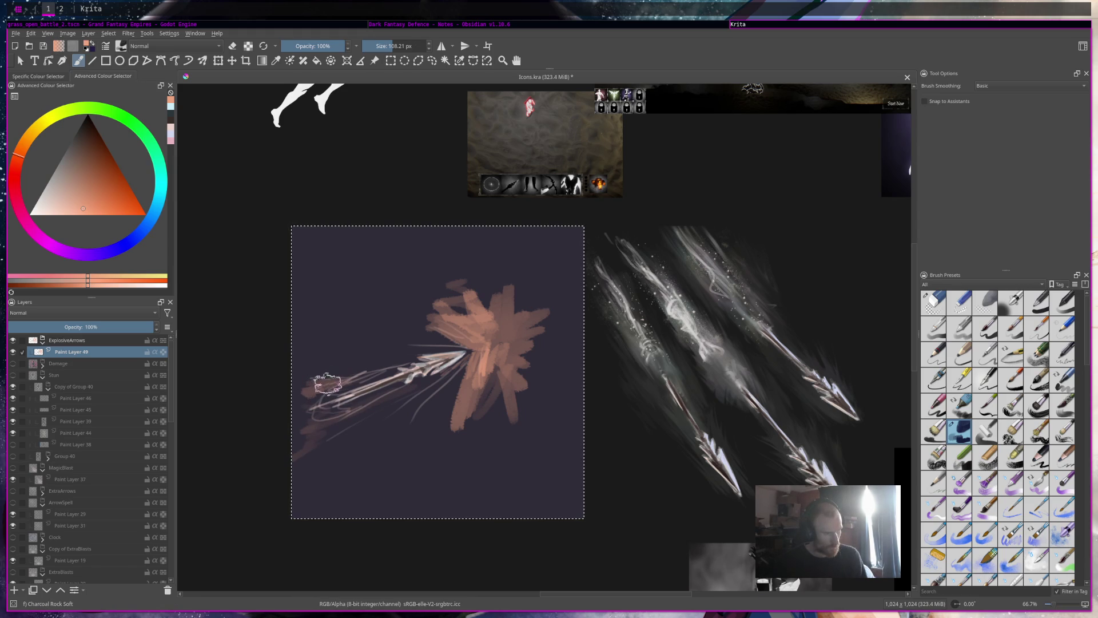
mouse_move(478, 342)
mouse_down()
mouse_move(424, 300)
mouse_move(512, 333)
mouse_up()
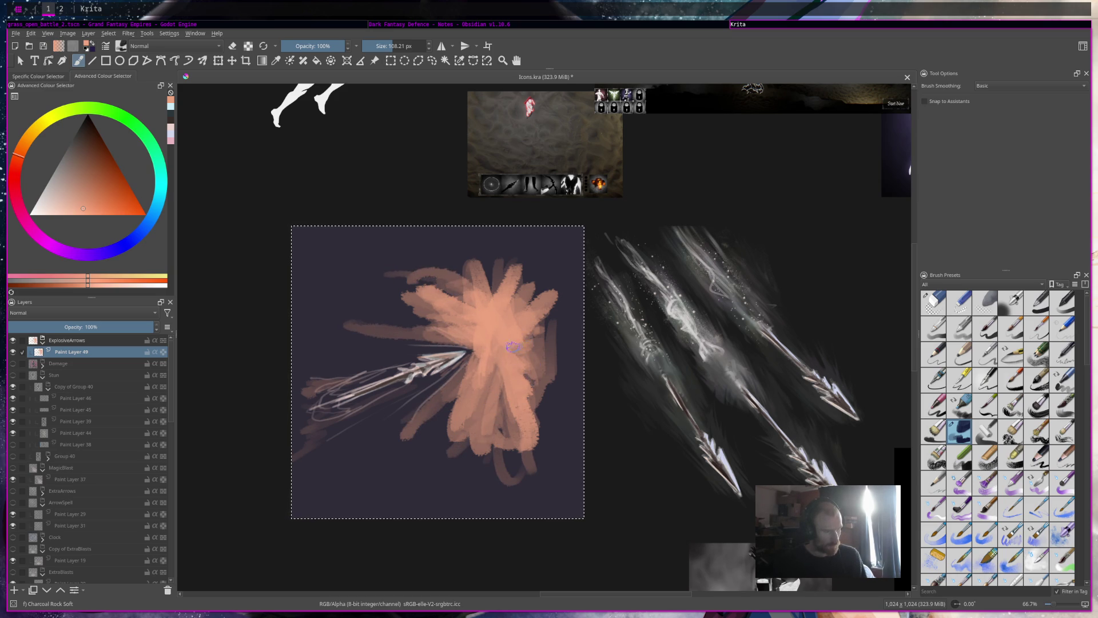
key(ctrl+s)
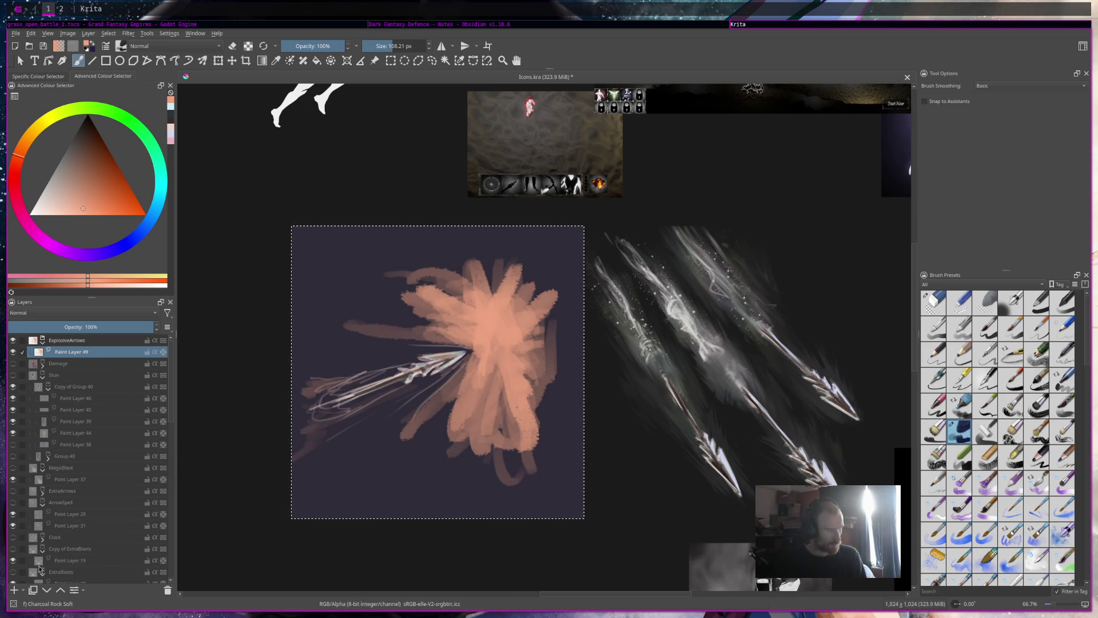
click(13, 591)
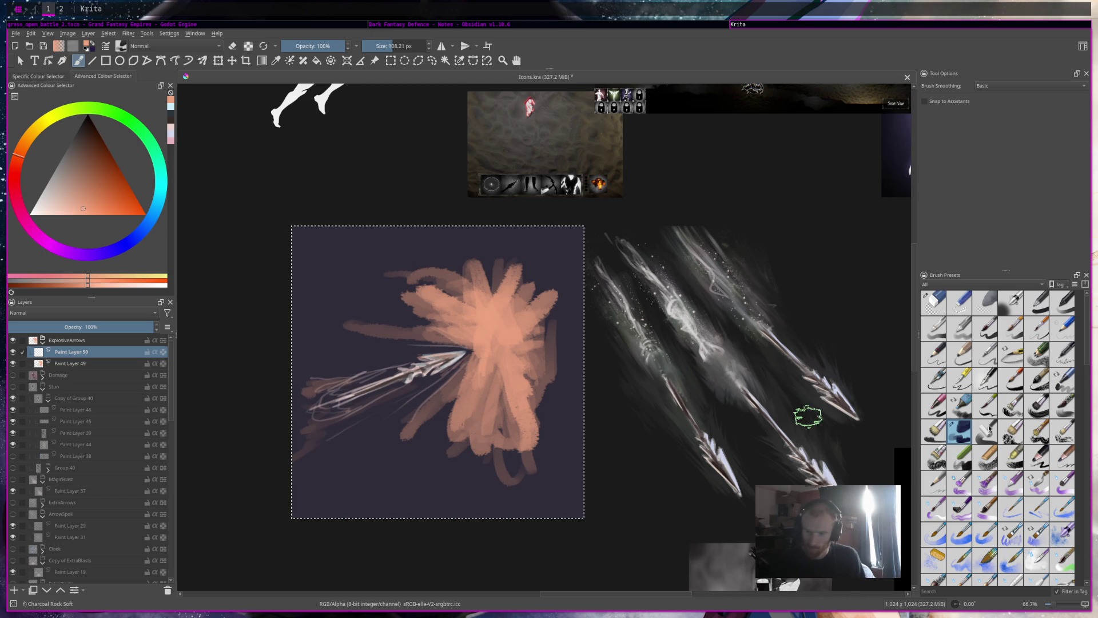
Try the Rakeglide and Rake Wet brushes, settle on rbl Frosty at 42.52 px, and select Paint Layer 49
scroll(1040, 512, down, 3)
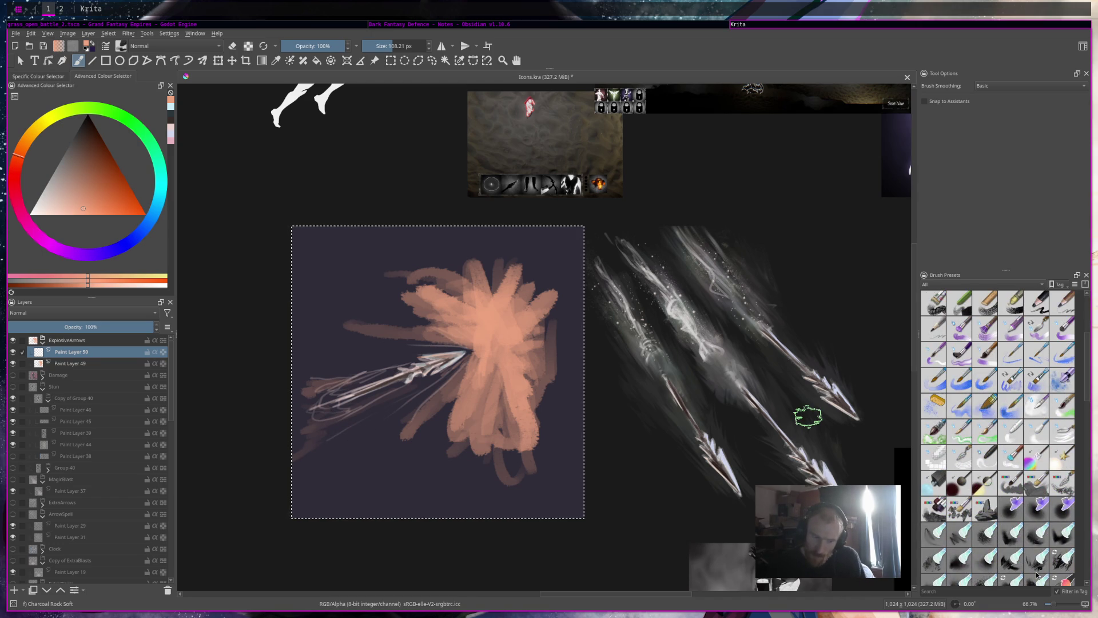
click(1062, 560)
scroll(486, 315, up, 5)
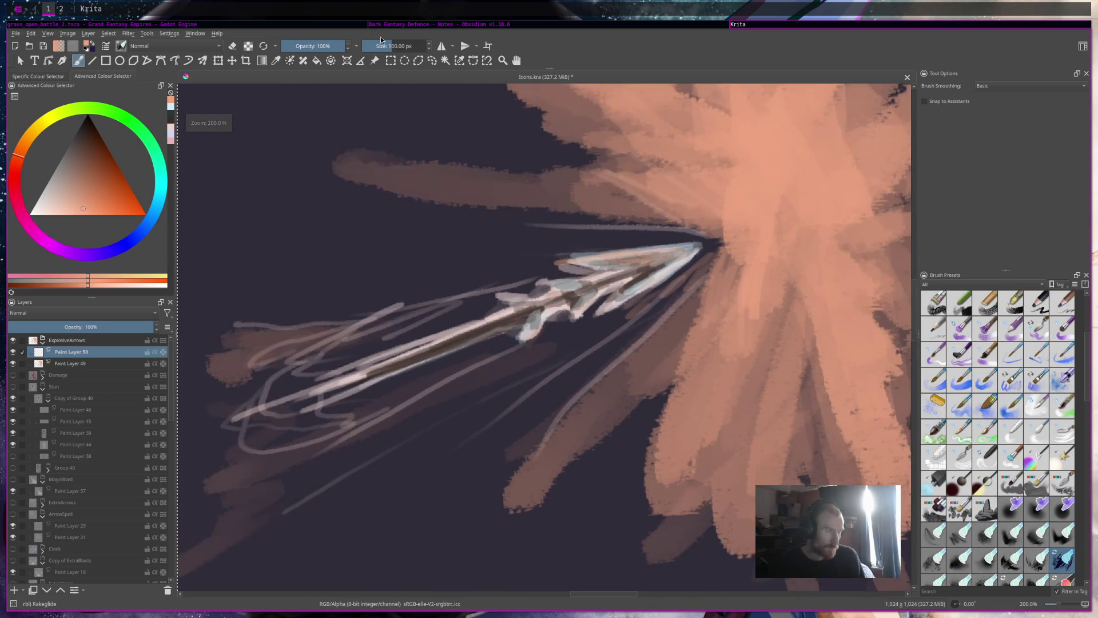
click(378, 46)
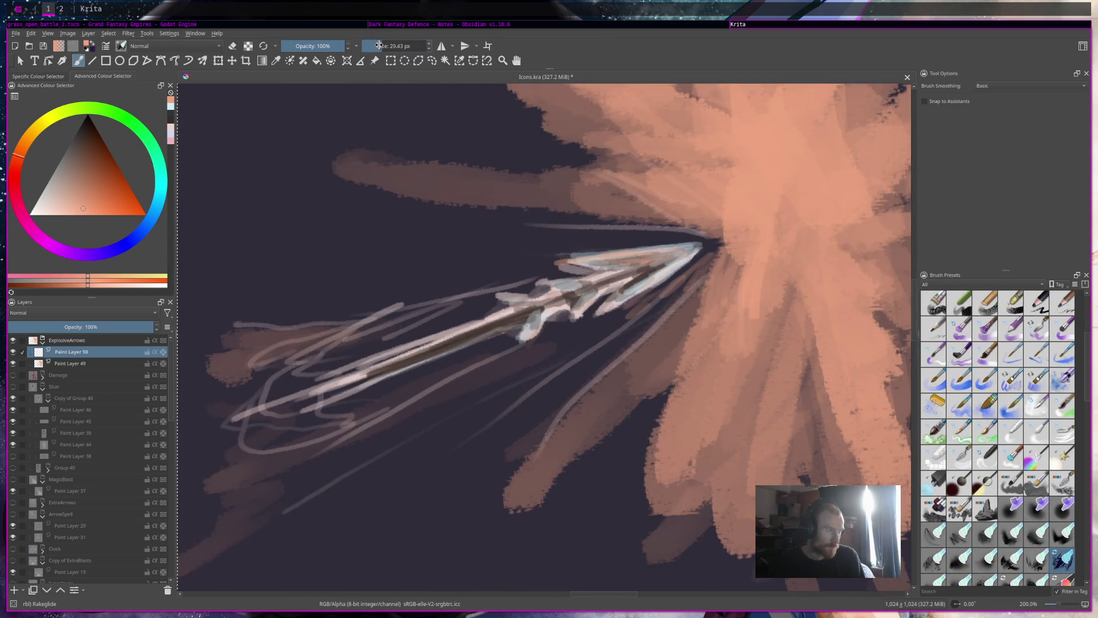
click(1037, 559)
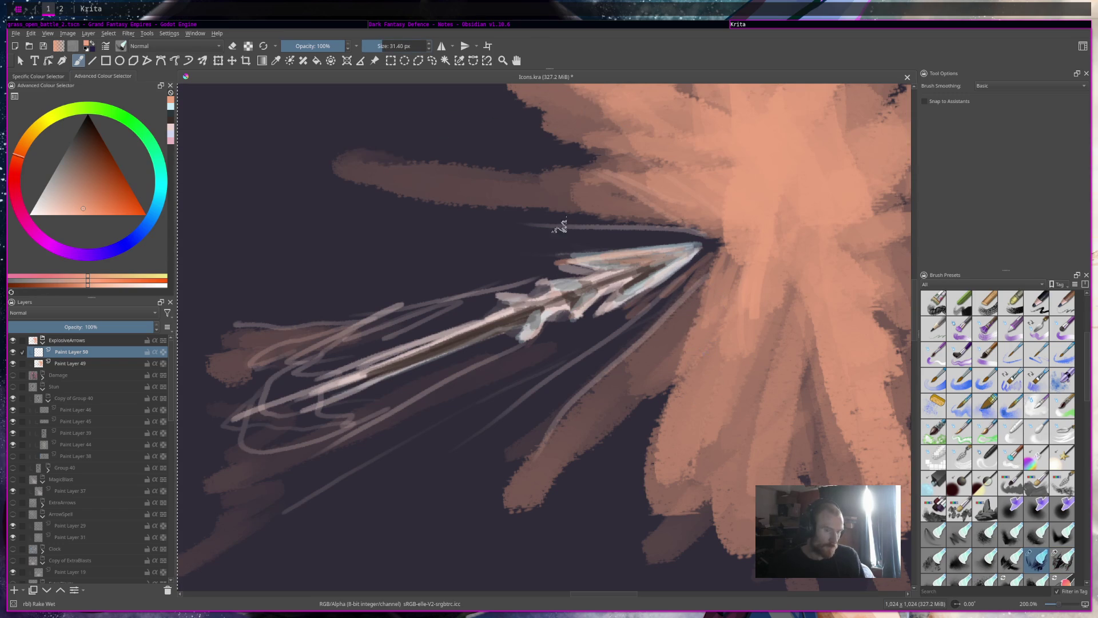
click(933, 559)
click(392, 46)
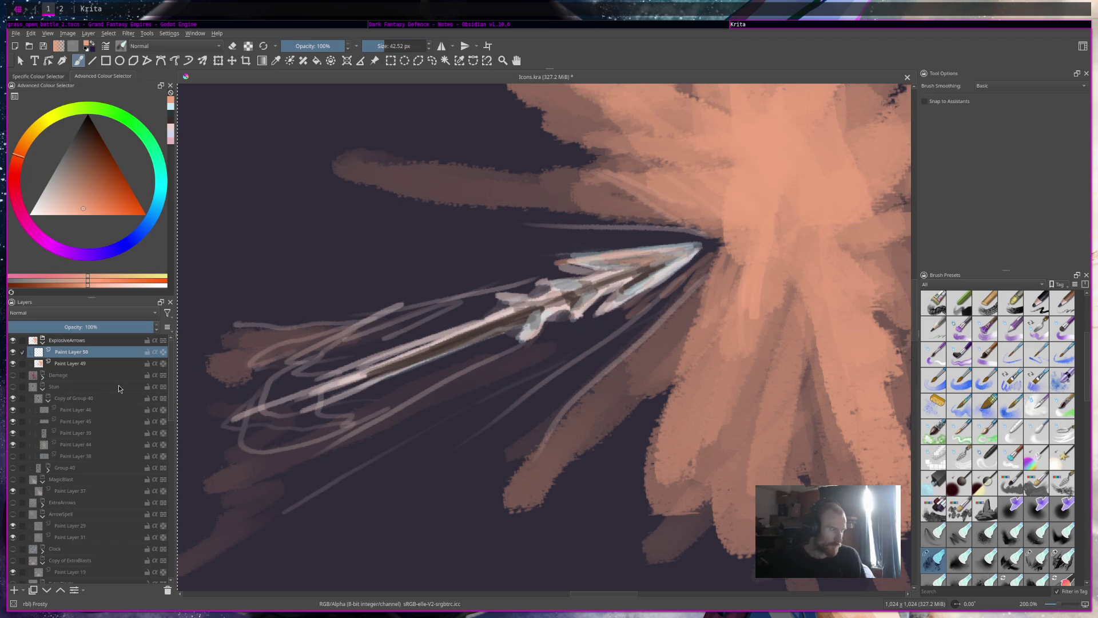
click(114, 364)
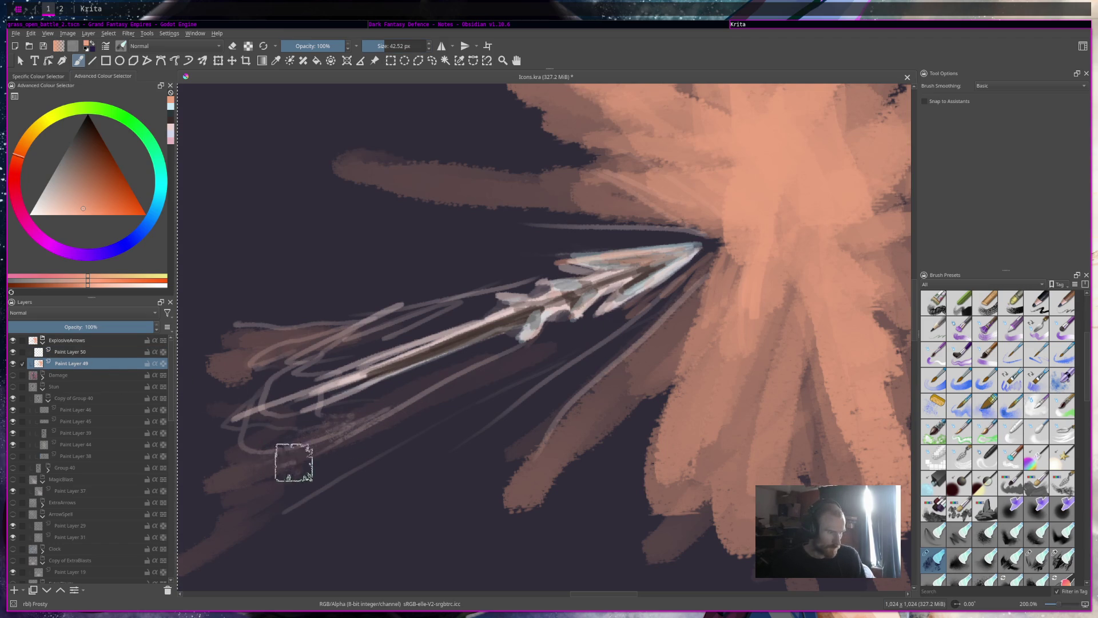
Blend the pale wavy shaft and tail strokes with the Frys brush at ~69 px, then save Icons.kra
click(959, 565)
drag(343, 274, 312, 275)
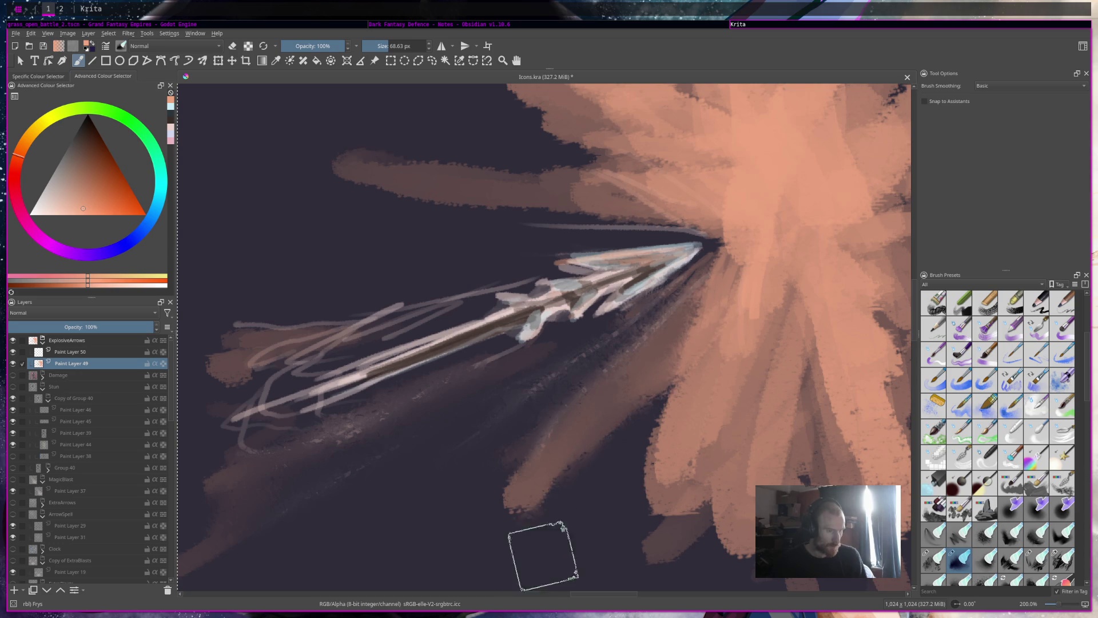
mouse_move(659, 362)
mouse_down()
mouse_move(581, 404)
mouse_move(642, 397)
mouse_move(489, 501)
mouse_up()
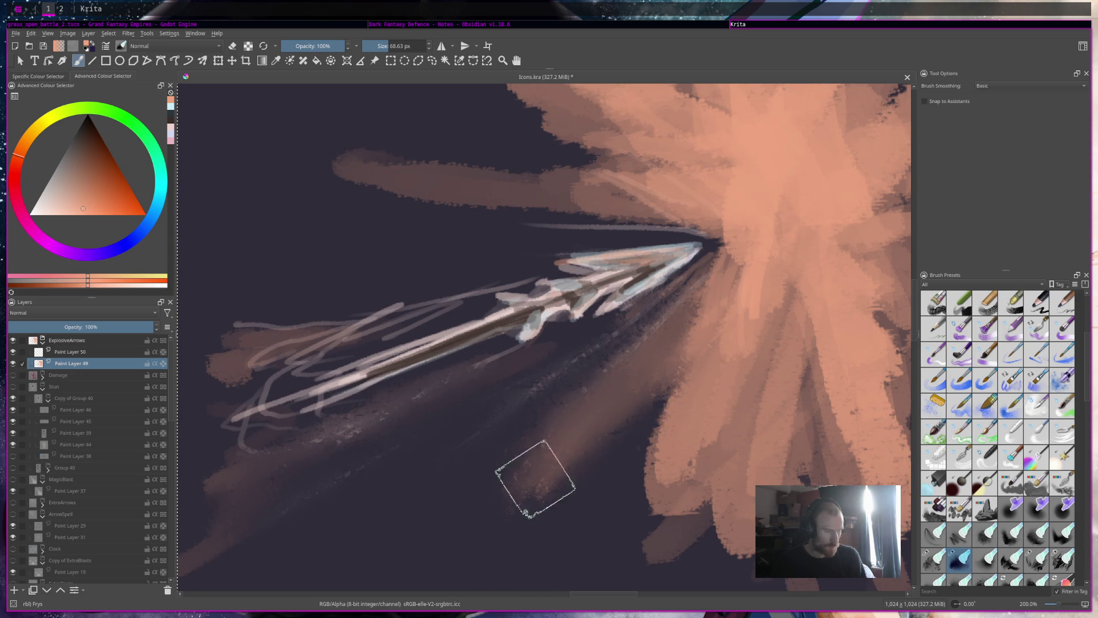
mouse_move(470, 285)
mouse_down()
mouse_move(486, 289)
mouse_move(412, 306)
mouse_move(465, 275)
mouse_up()
mouse_move(213, 372)
mouse_down()
mouse_move(246, 368)
mouse_move(240, 412)
mouse_move(266, 428)
mouse_move(208, 478)
mouse_move(380, 393)
mouse_move(191, 453)
mouse_move(528, 315)
mouse_move(196, 441)
mouse_move(380, 319)
mouse_move(201, 341)
mouse_up()
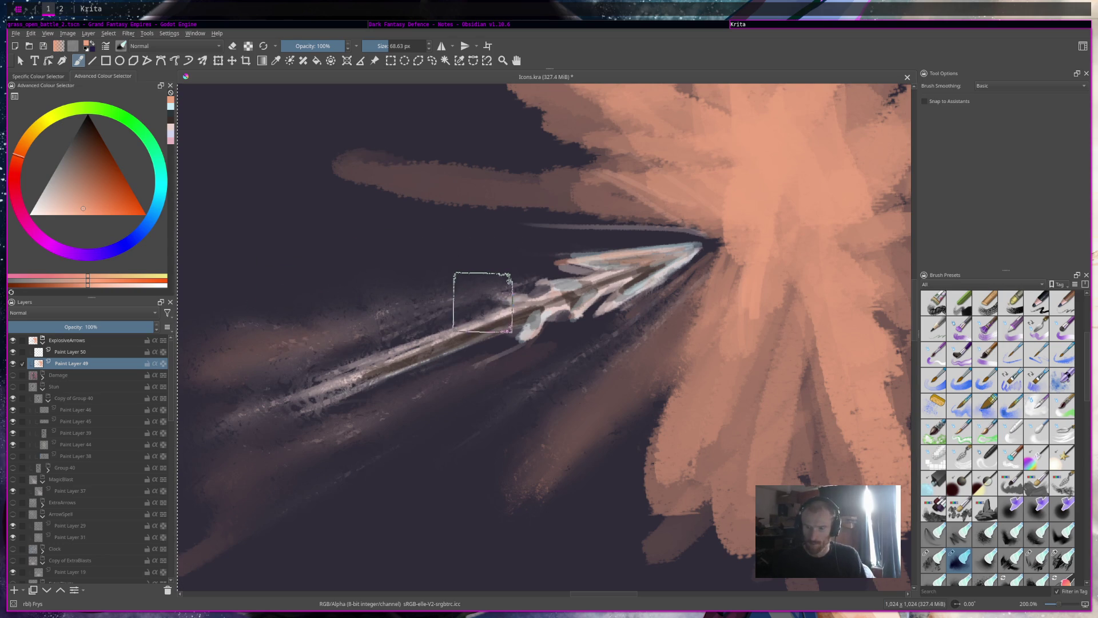
key(ctrl+s)
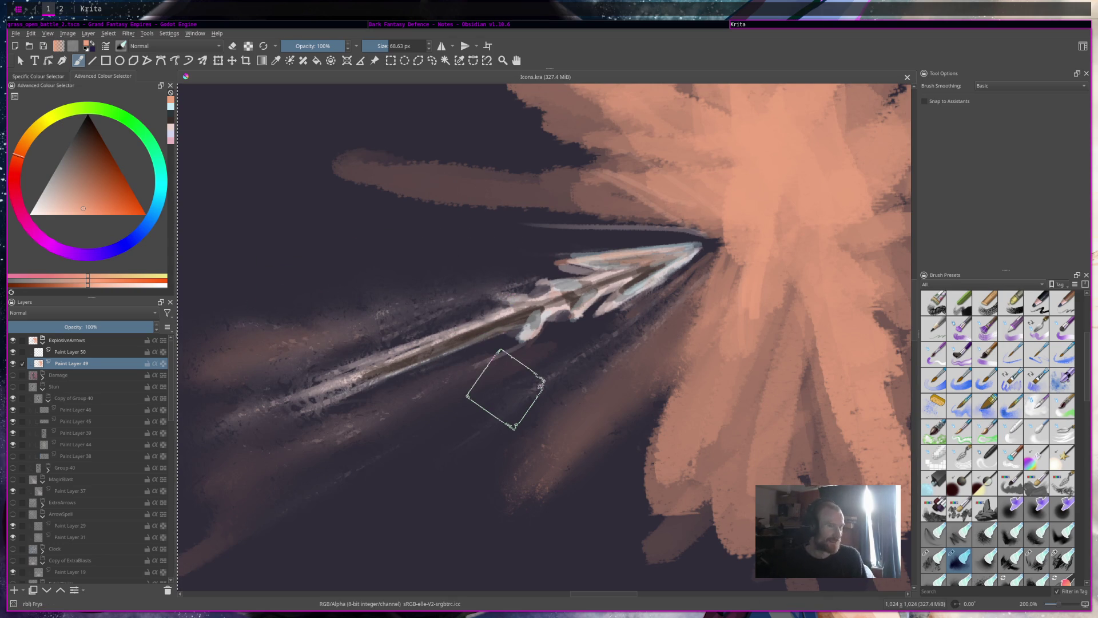
key(alt+Tab)
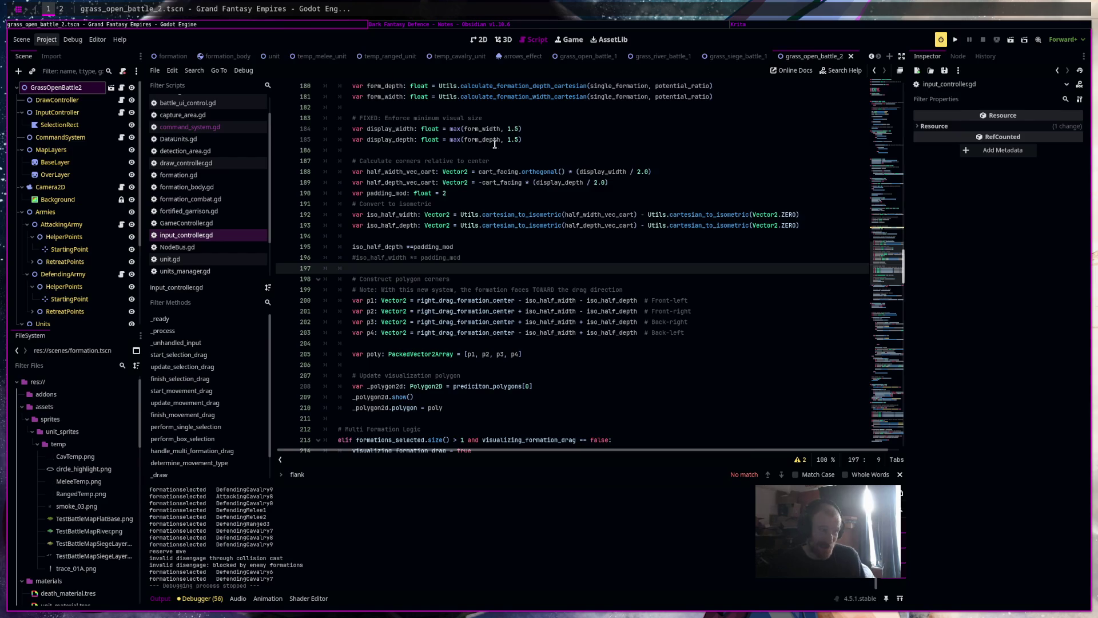
Run the grass_open_battle_1 scene, start the battle, and pan the camera to follow the fighting
mouse_move(662, 58)
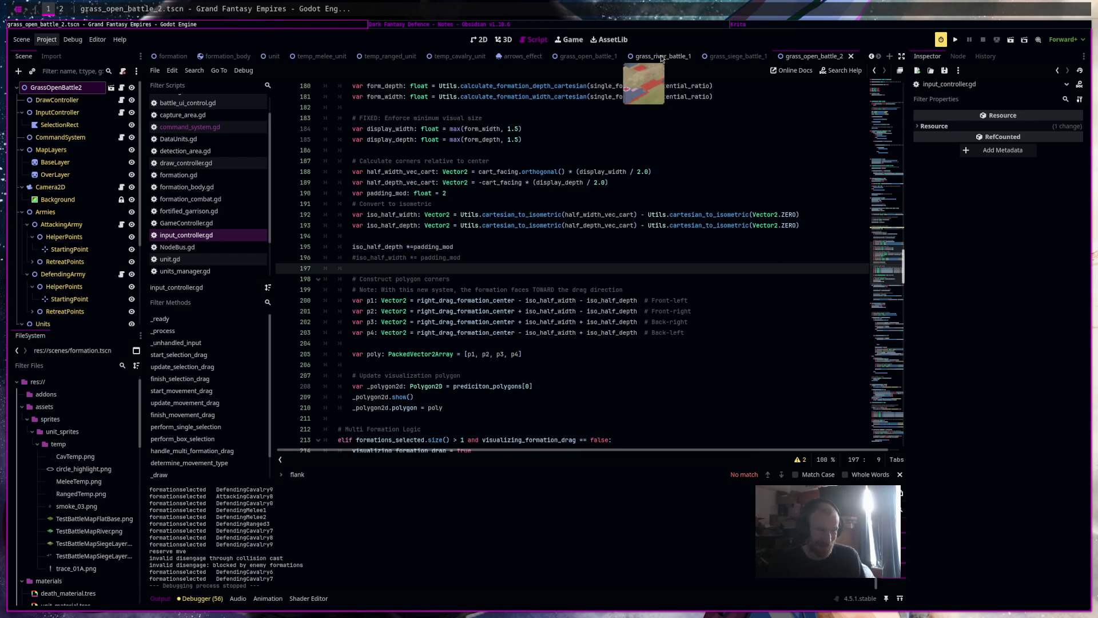
click(569, 57)
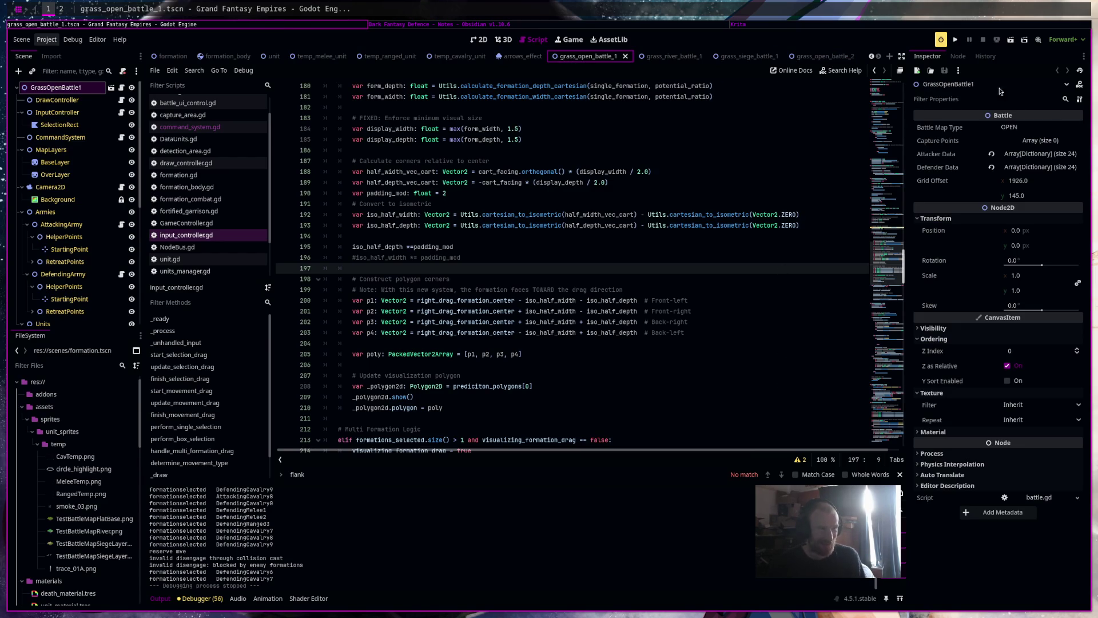
click(1011, 40)
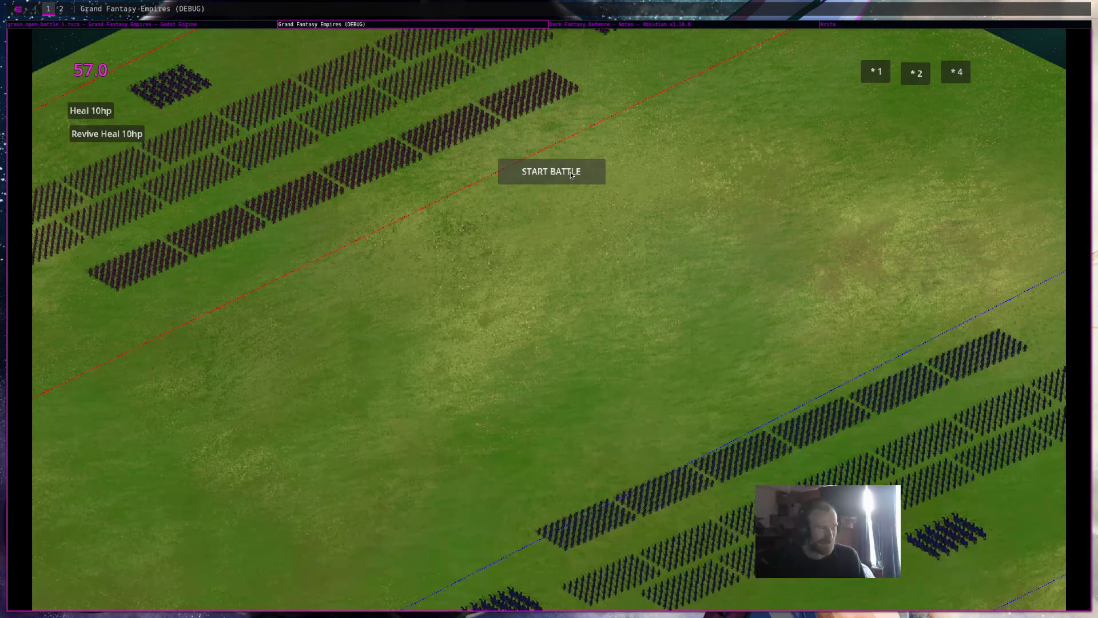
click(571, 171)
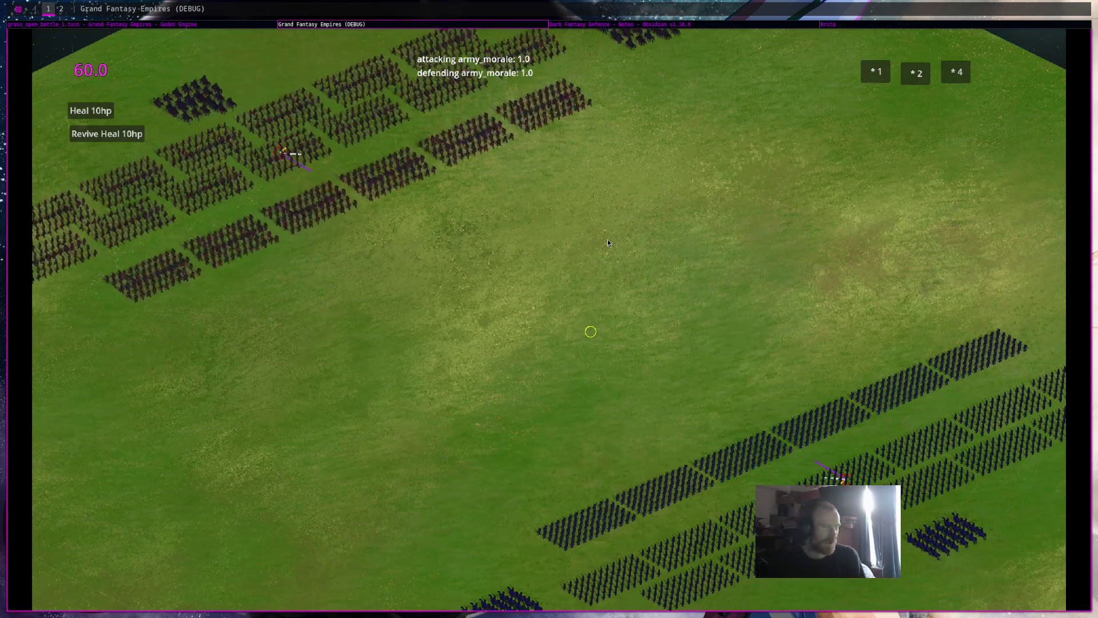
scroll(607, 239, down, 5)
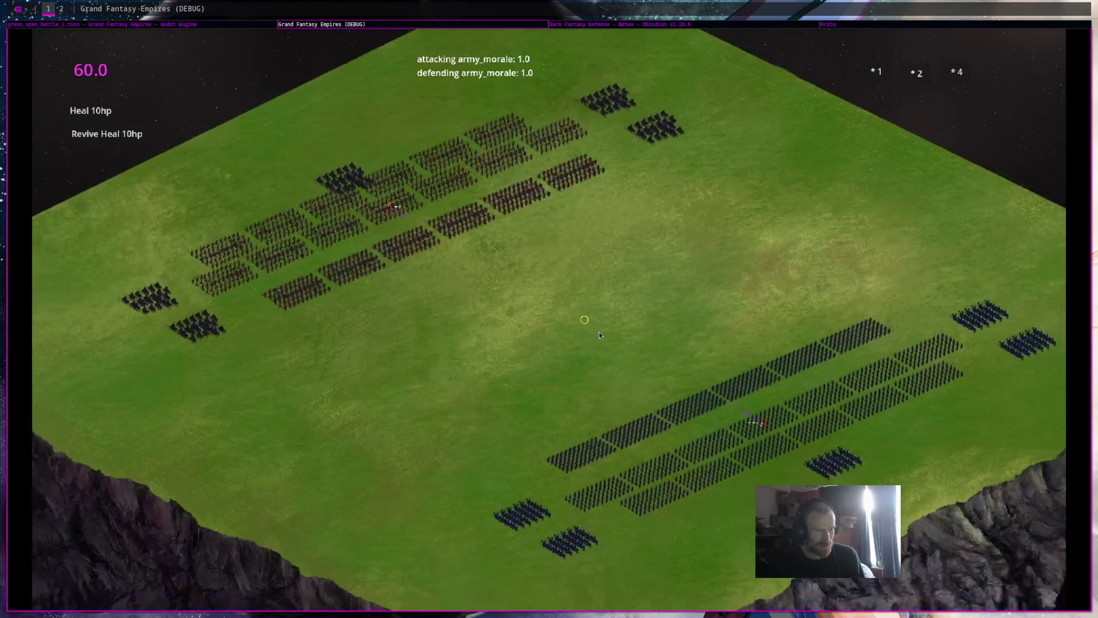
scroll(609, 293, up, 3)
scroll(658, 317, up, 1)
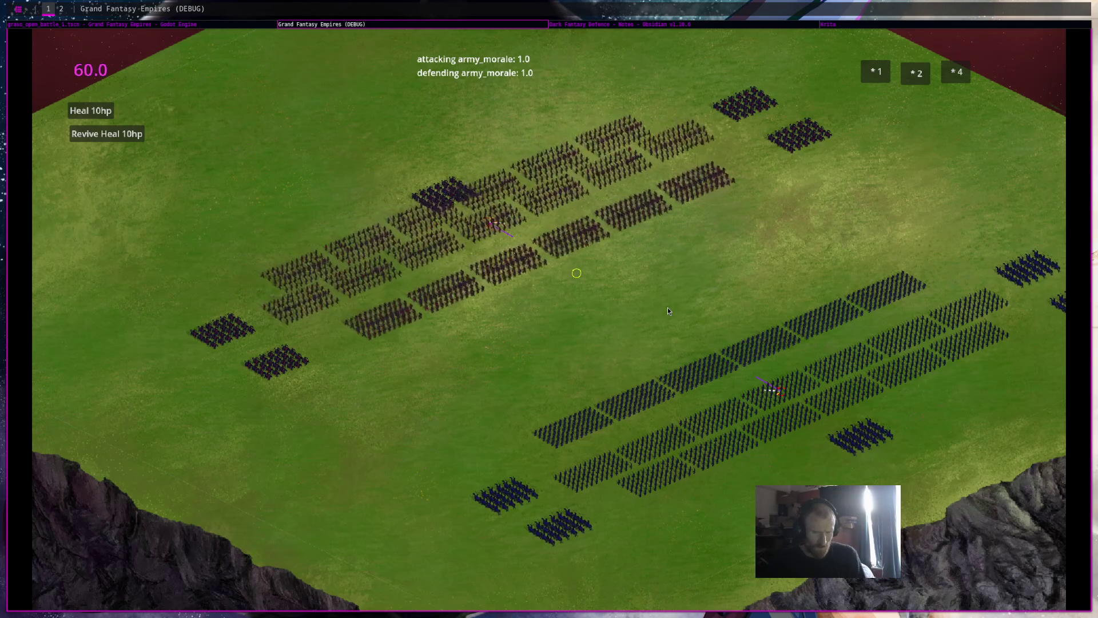
key(super+2)
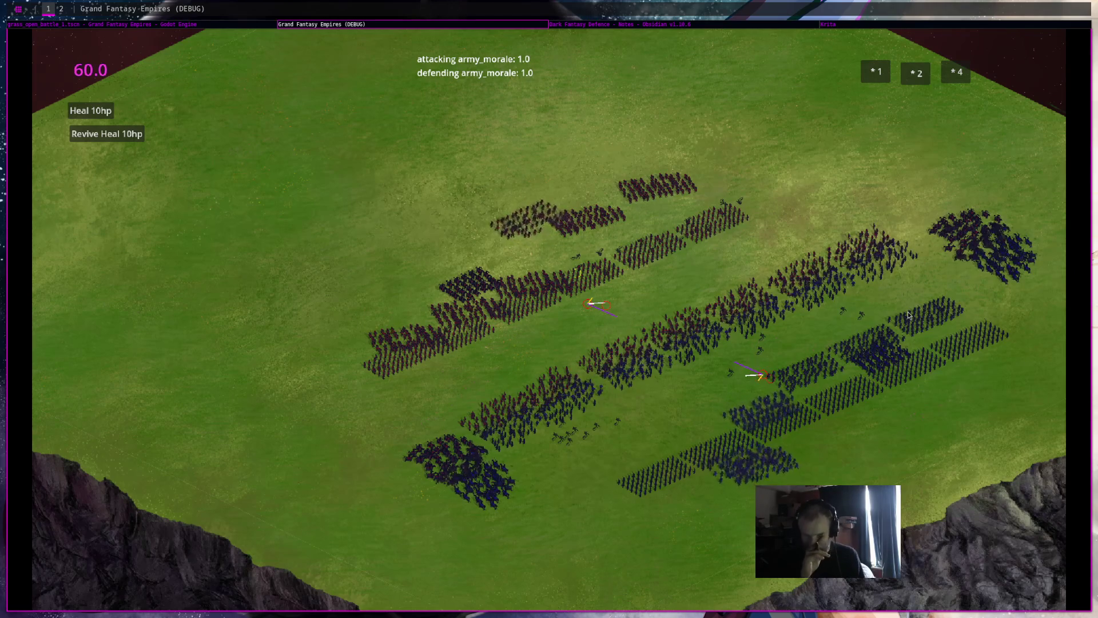
drag(939, 320, 839, 261)
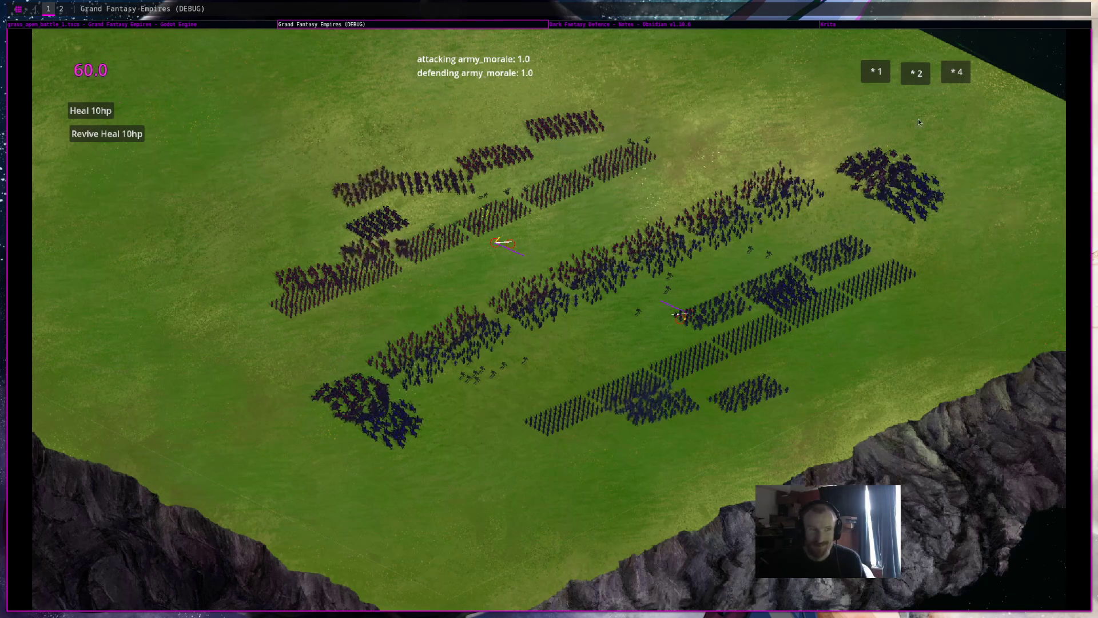
click(688, 25)
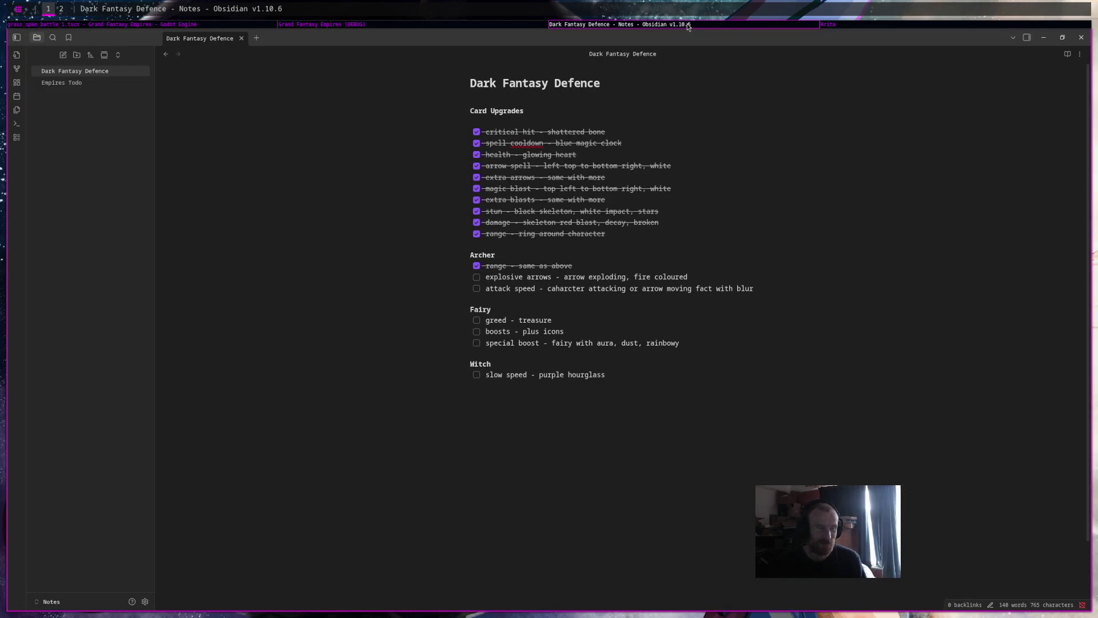
Close the running DEBUG game window with Alt+F4 and return to Icons.kra in Krita
click(850, 26)
key(minus)
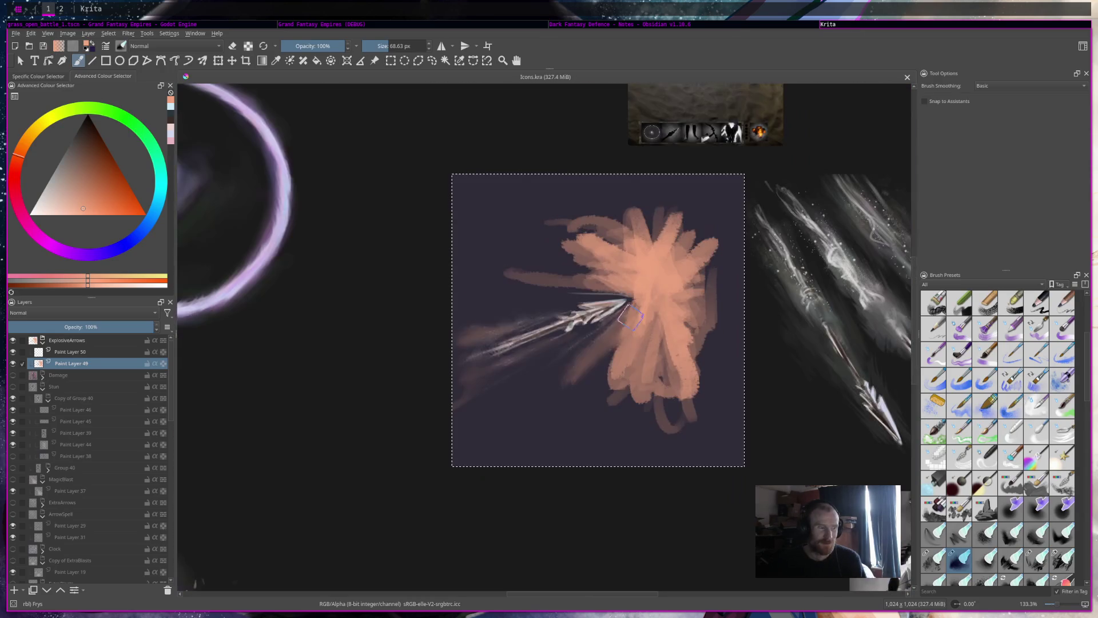
click(369, 25)
key(alt+F4)
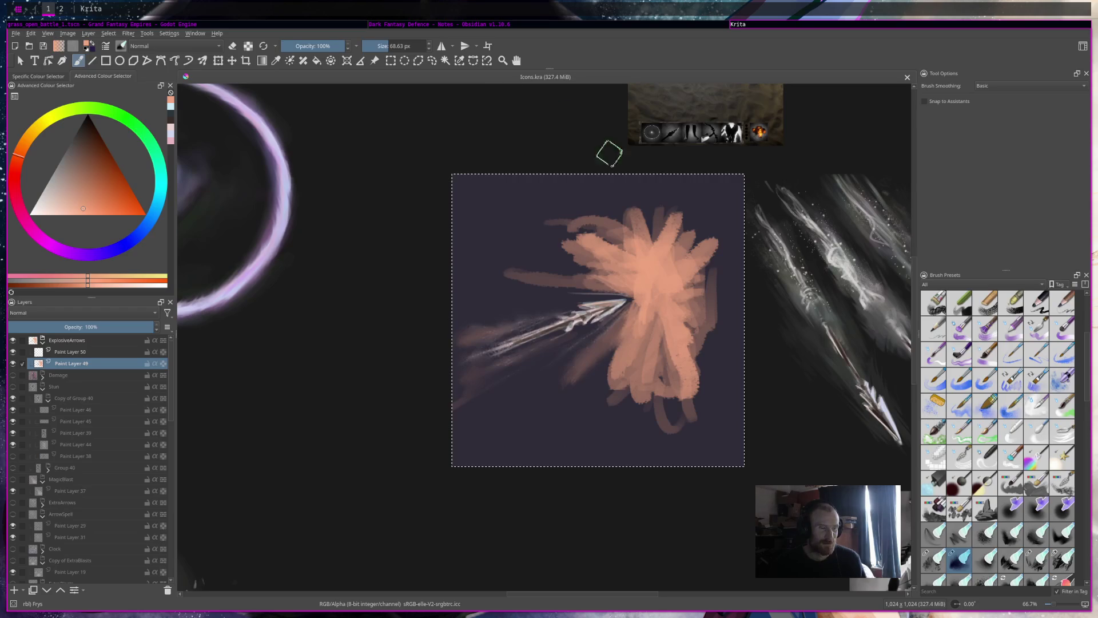
click(490, 25)
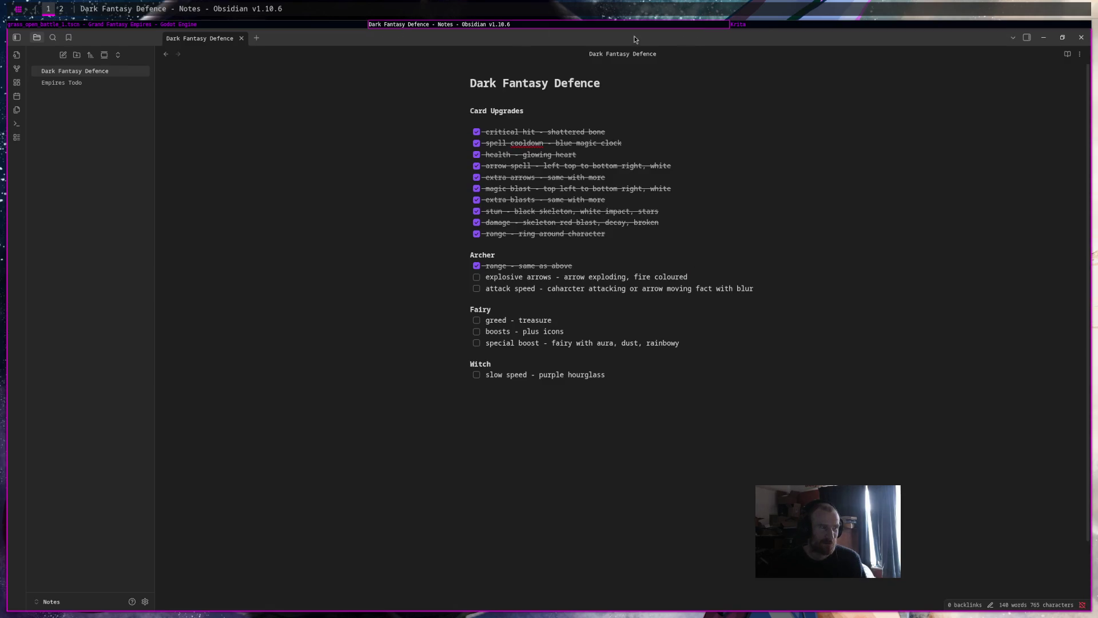
click(761, 26)
scroll(667, 349, up, 2)
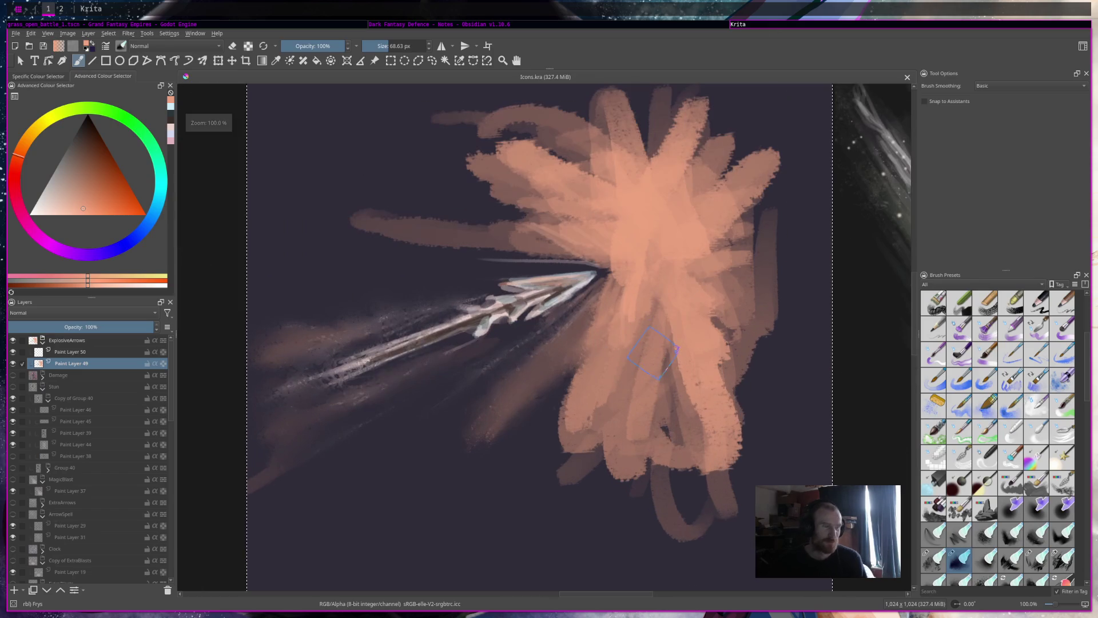
Add a stroke to the salmon burst, then scroll across the sheet to compare the other icons
click(666, 349)
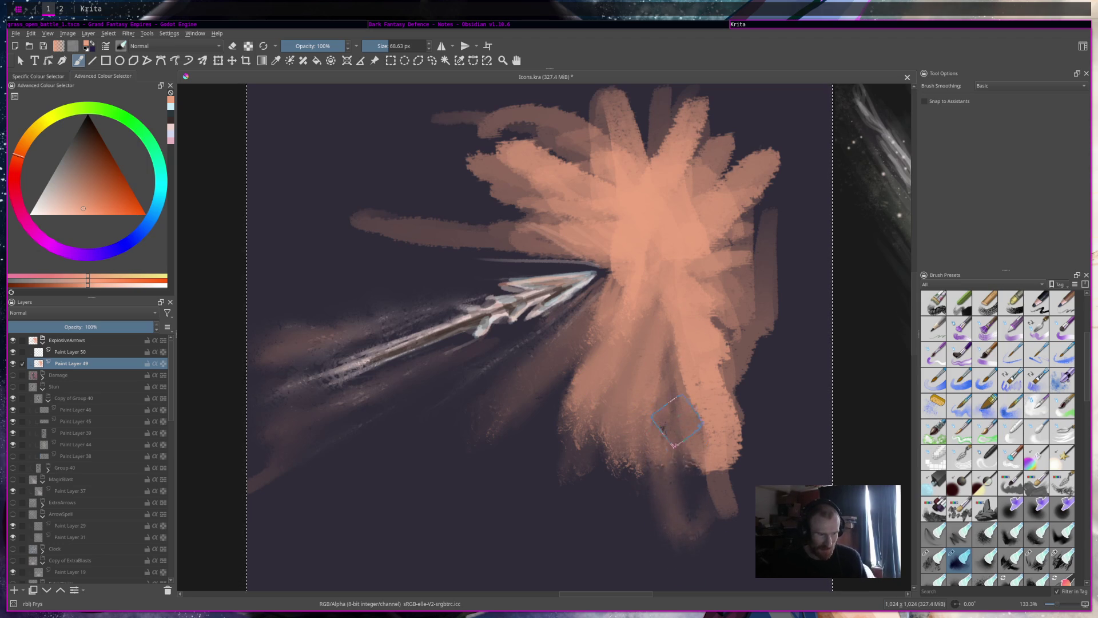
scroll(681, 473, right, 5)
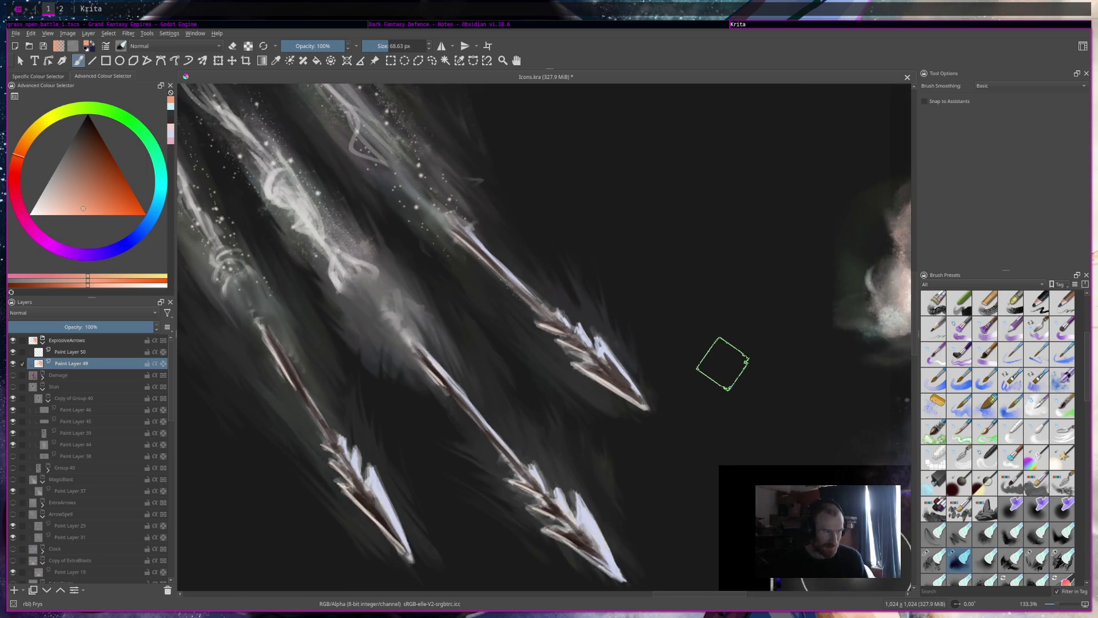
scroll(709, 372, down, 5)
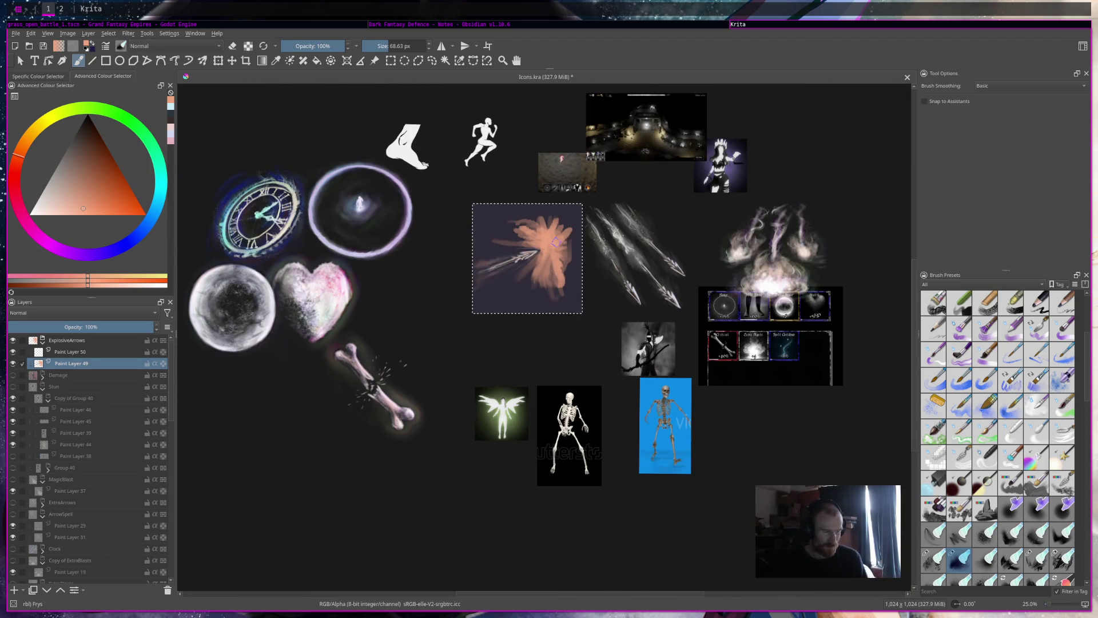
scroll(559, 253, up, 4)
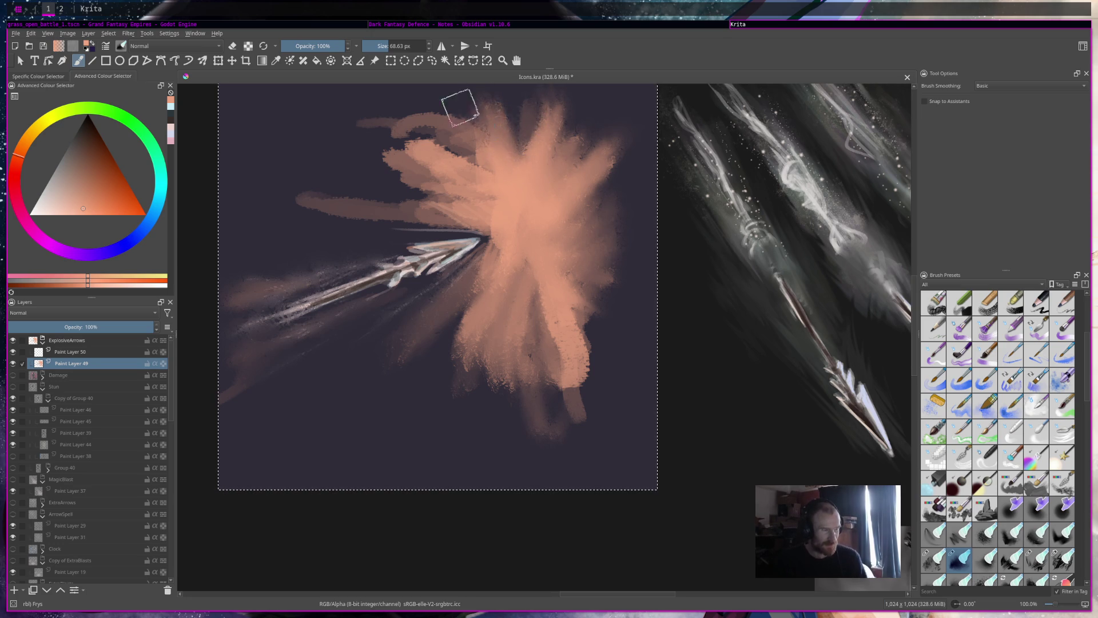
Paint peach strokes over the burst's upper-left and lower edges, then undo the last stroke
drag(434, 126, 400, 98)
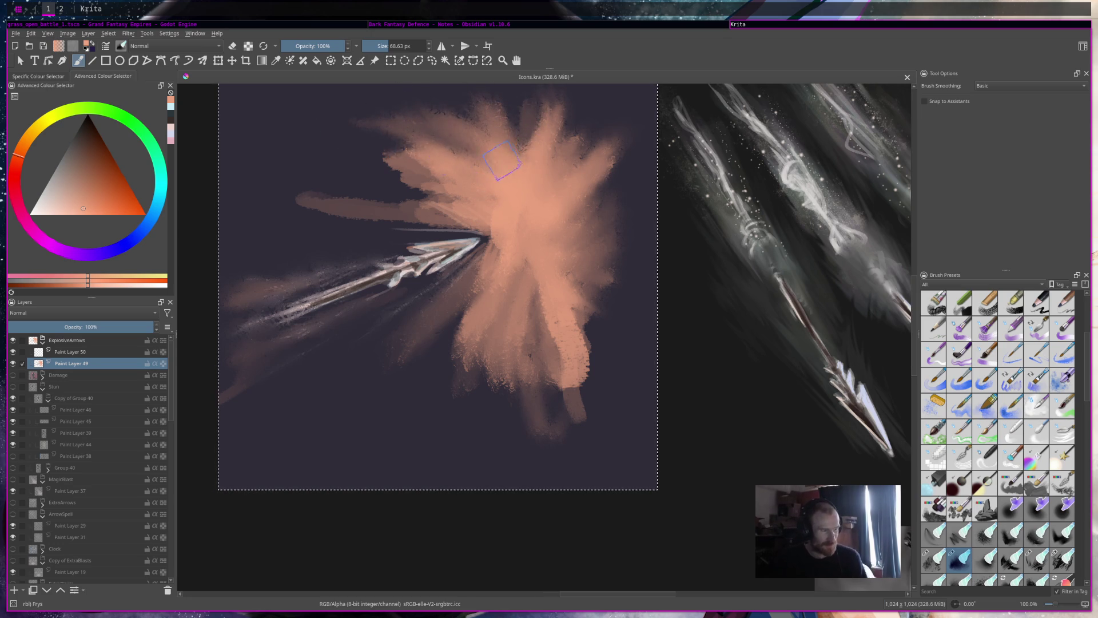
mouse_move(380, 172)
mouse_down()
mouse_move(435, 200)
mouse_move(363, 226)
mouse_up()
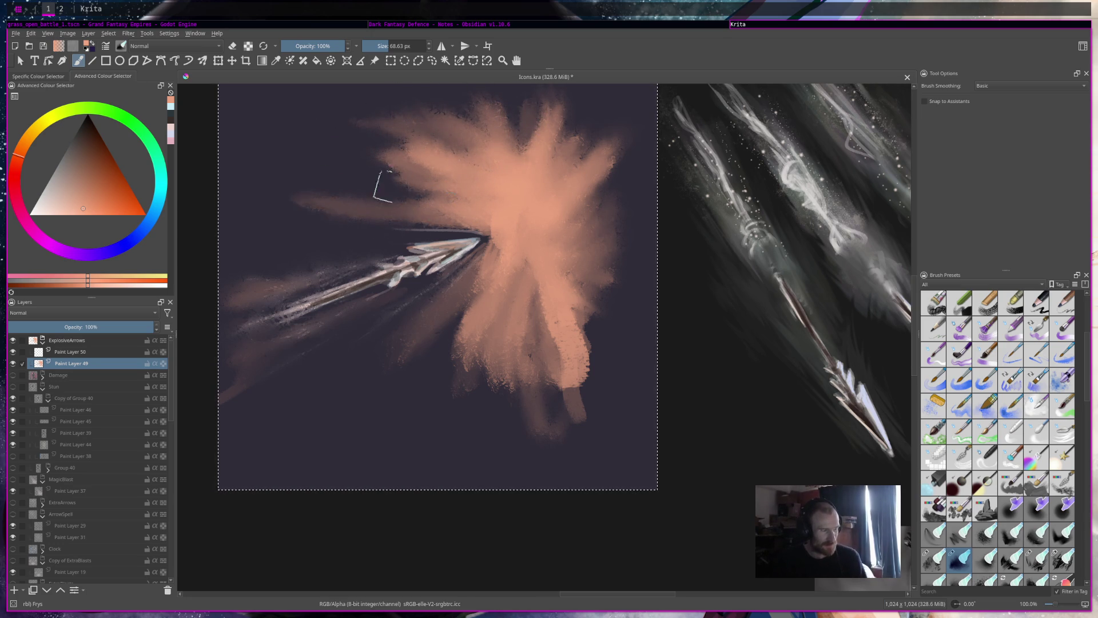
mouse_move(616, 189)
mouse_down()
mouse_move(670, 159)
mouse_move(618, 222)
mouse_move(629, 271)
mouse_move(655, 252)
mouse_up()
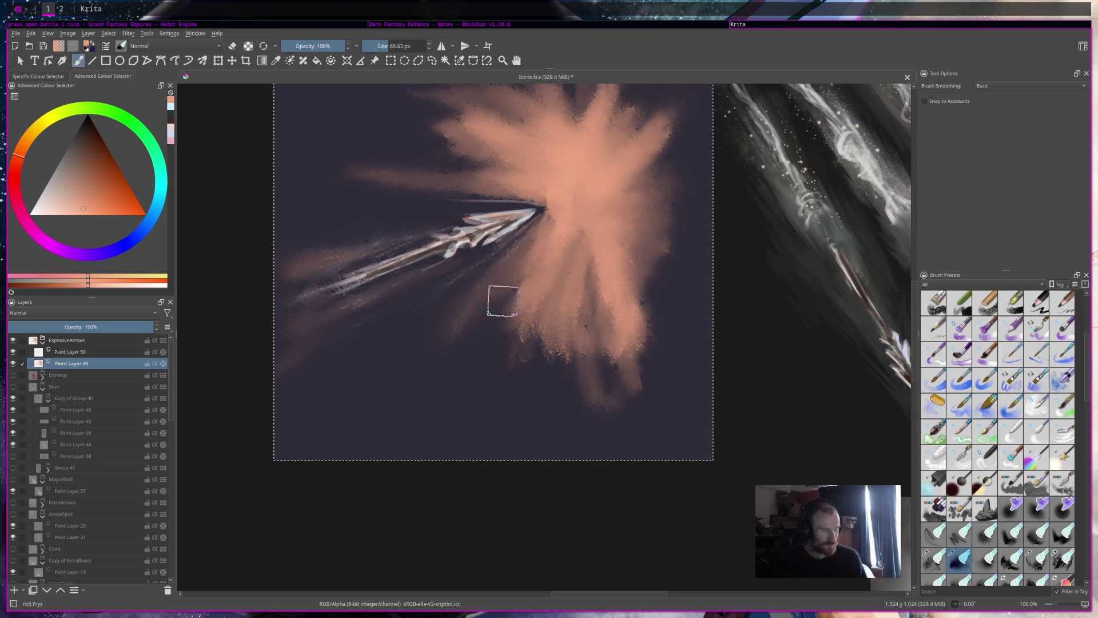
drag(611, 163, 595, 172)
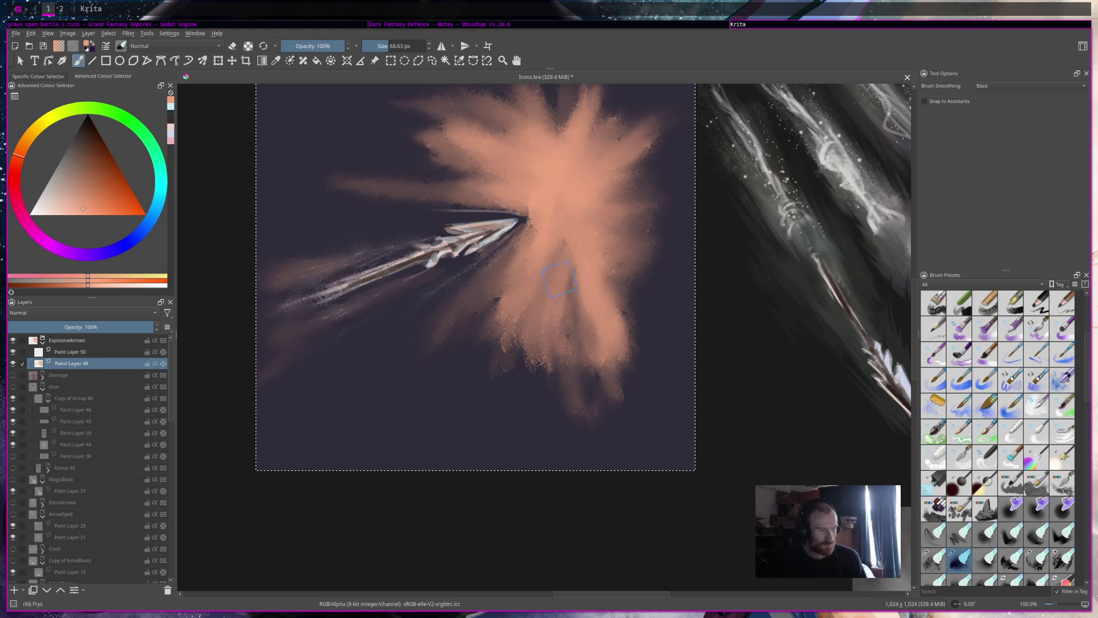
drag(568, 395, 479, 408)
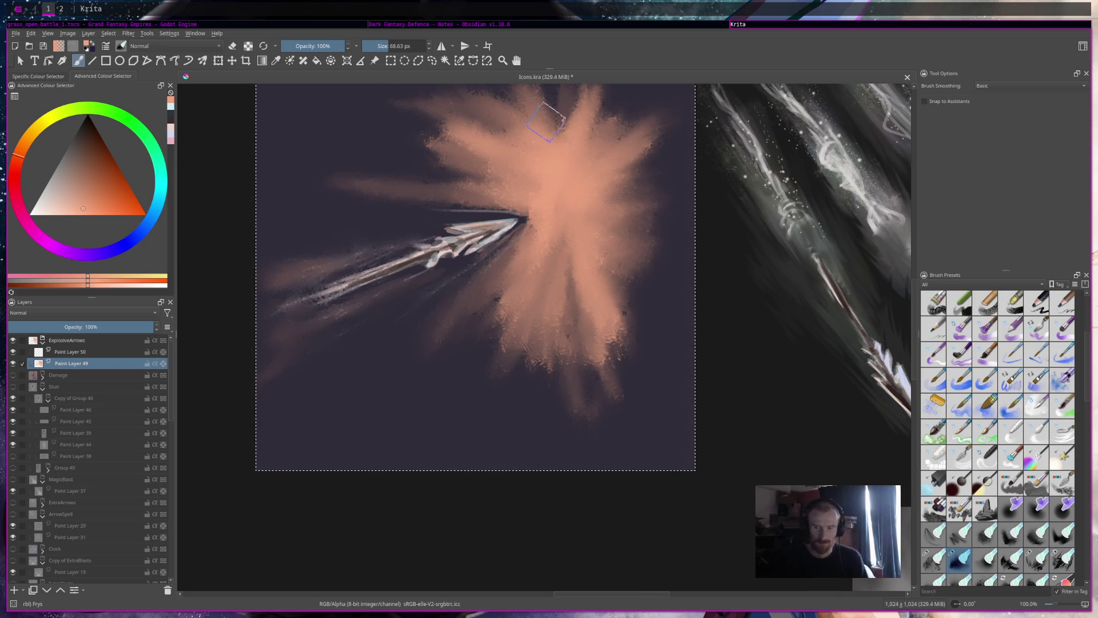
key(ctrl+z)
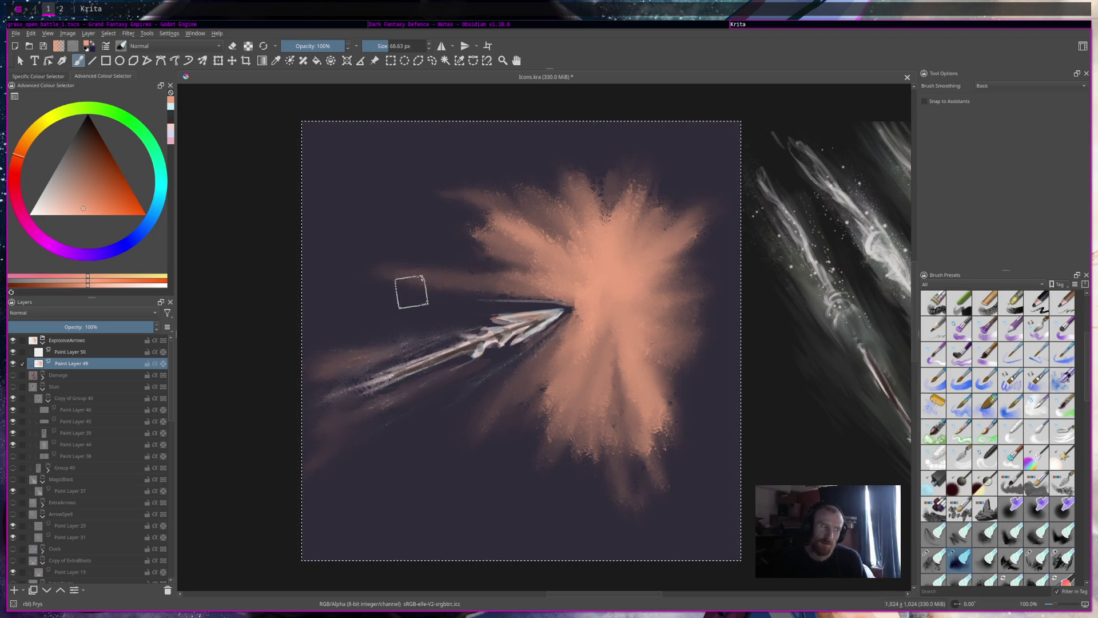
Switch the brush from Rakeglide to the rbl Frosty preset at 42.52 px and zoom out
click(1064, 561)
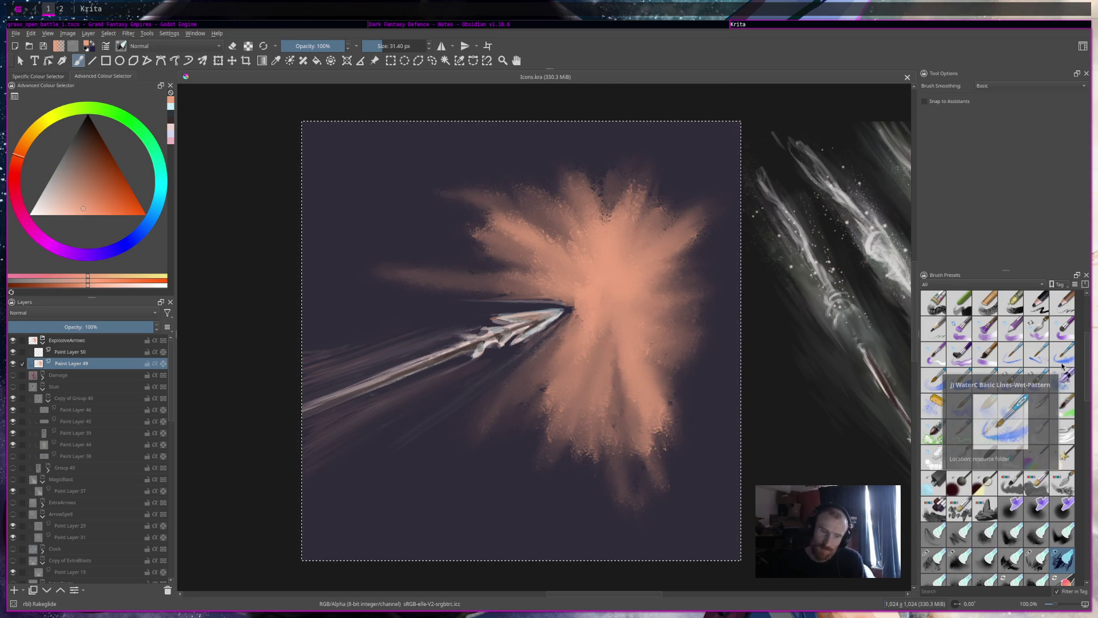
scroll(1052, 412, up, 3)
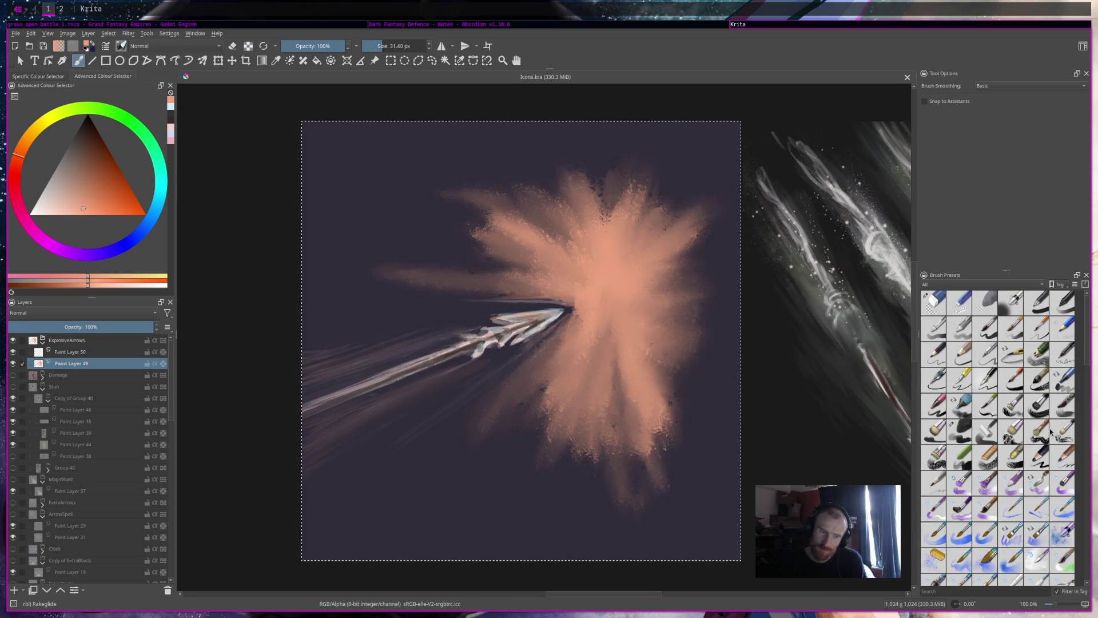
scroll(1050, 432, down, 3)
scroll(1051, 432, down, 5)
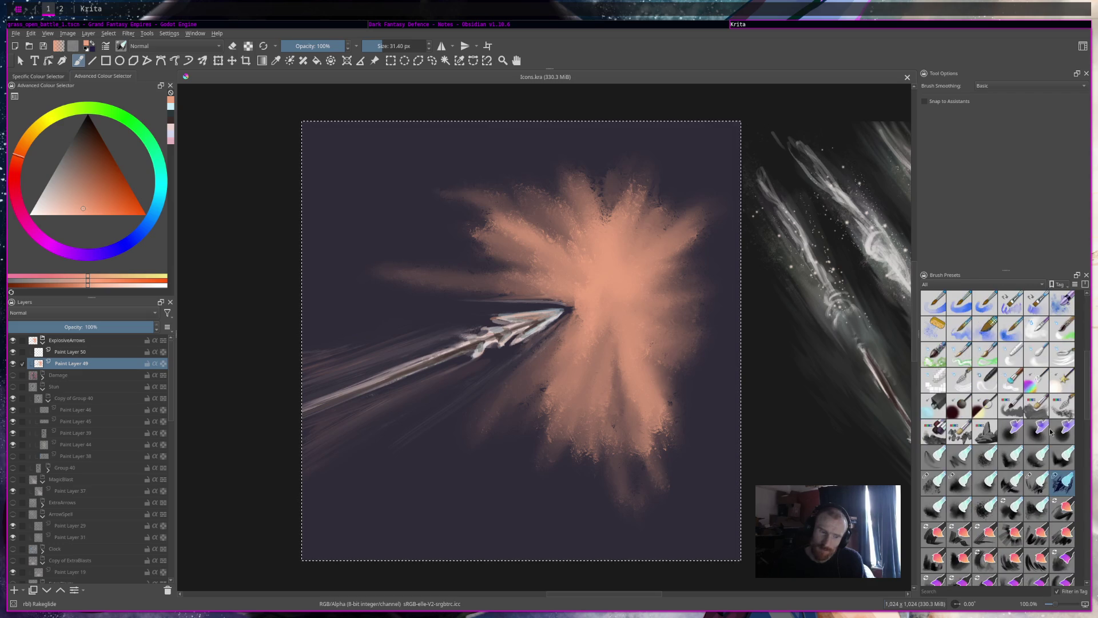
click(930, 331)
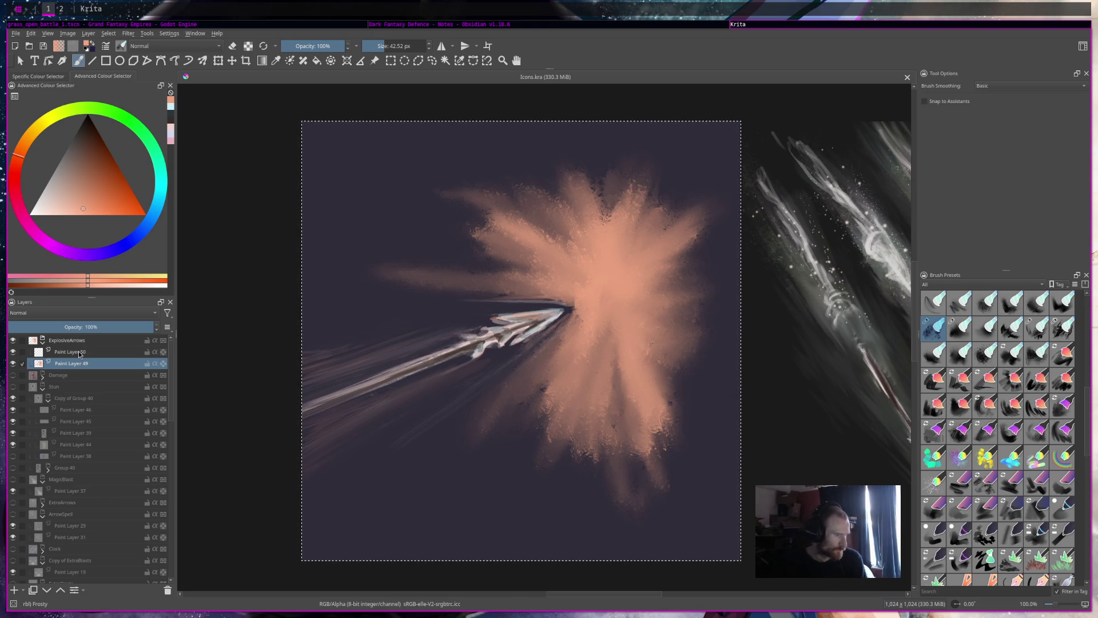
scroll(533, 353, down, 3)
scroll(533, 353, down, 5)
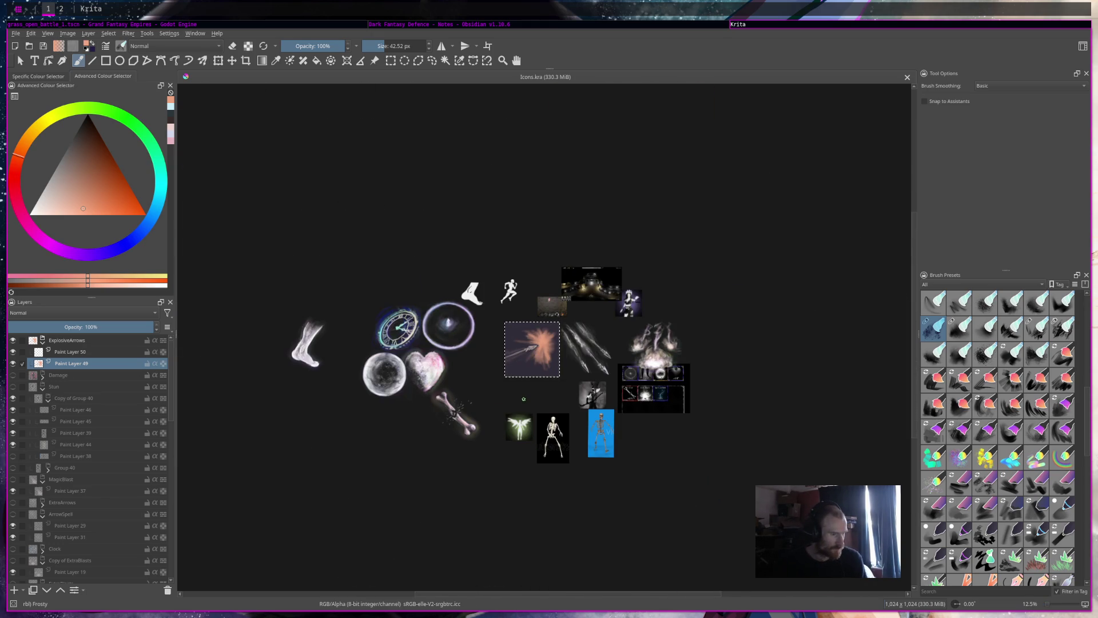
Re-centre the icon, make Paint Layer 50 active and load the Rainbowbrush preset
drag(506, 394, 601, 443)
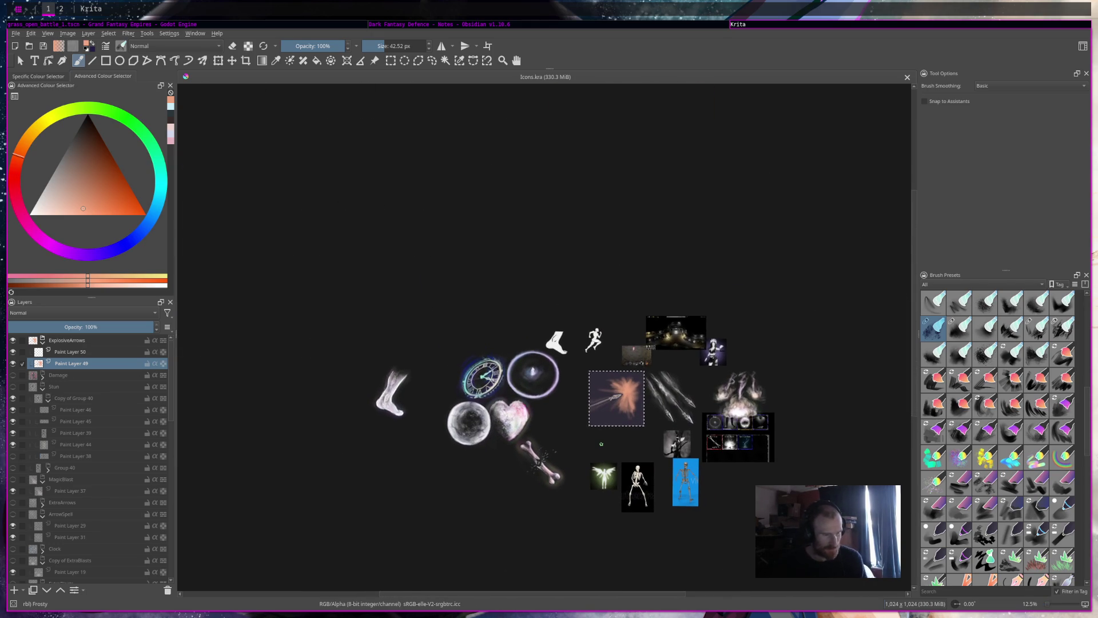
scroll(602, 444, up, 5)
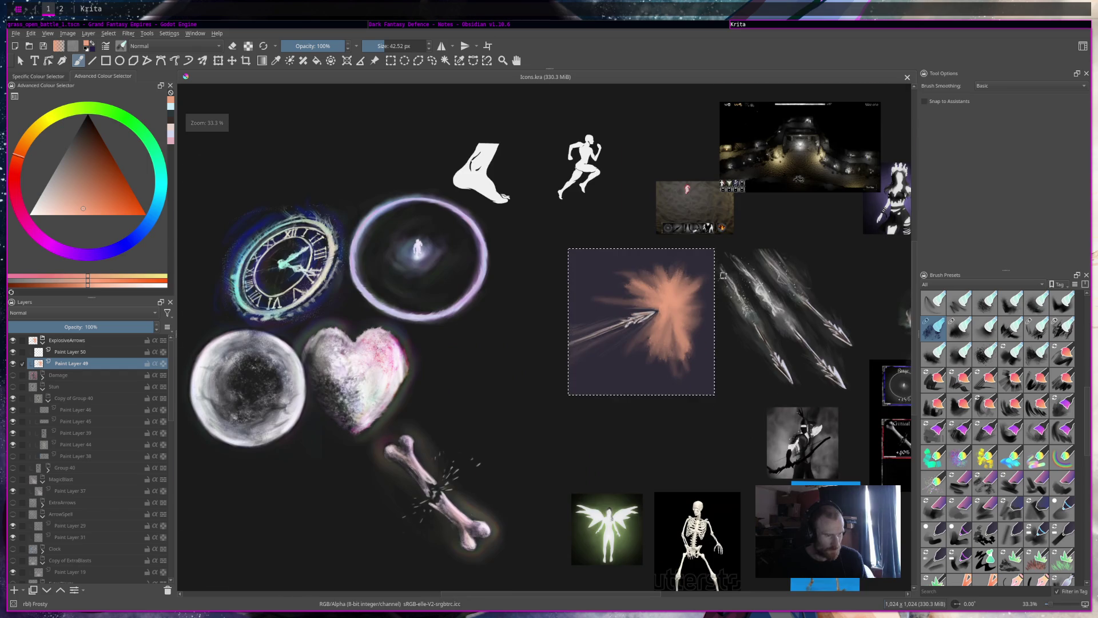
scroll(639, 391, down, 5)
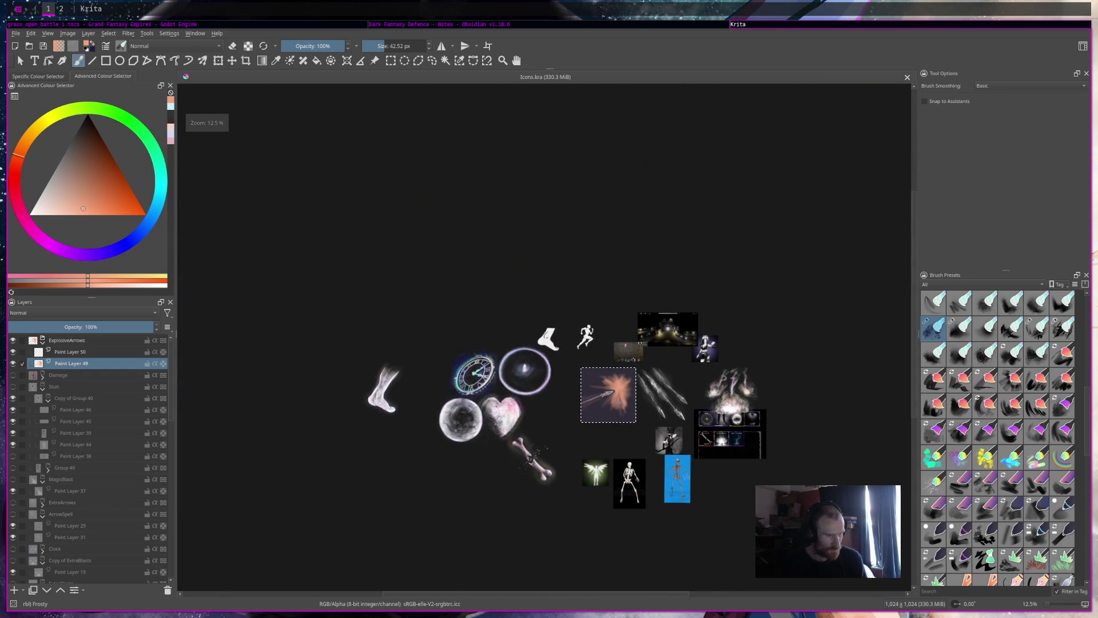
key(Page_Up)
scroll(595, 377, up, 5)
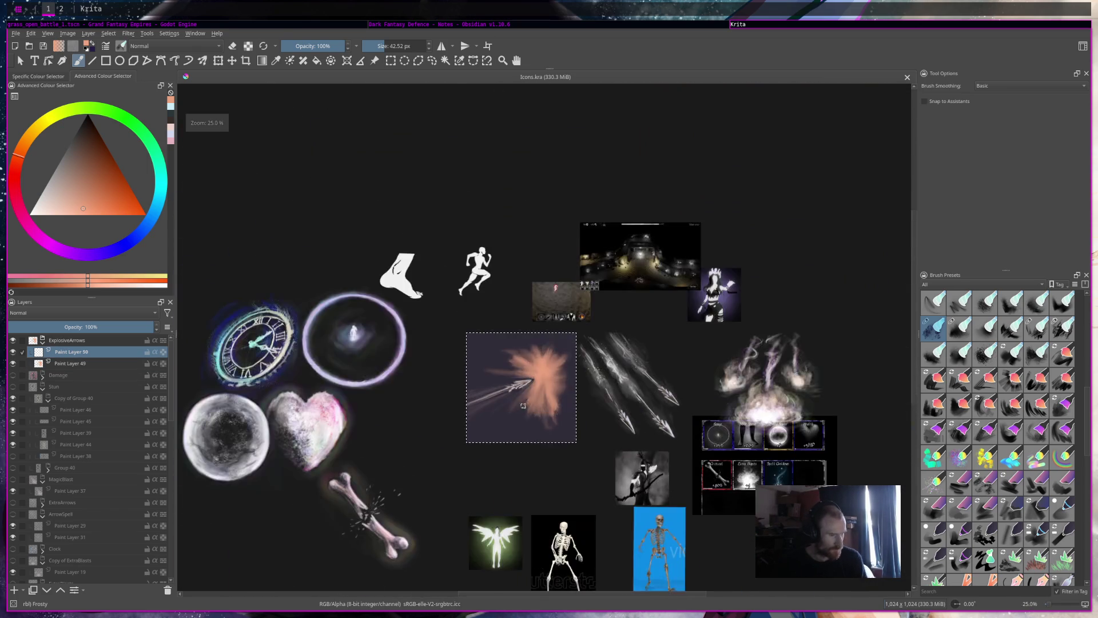
scroll(570, 382, up, 1)
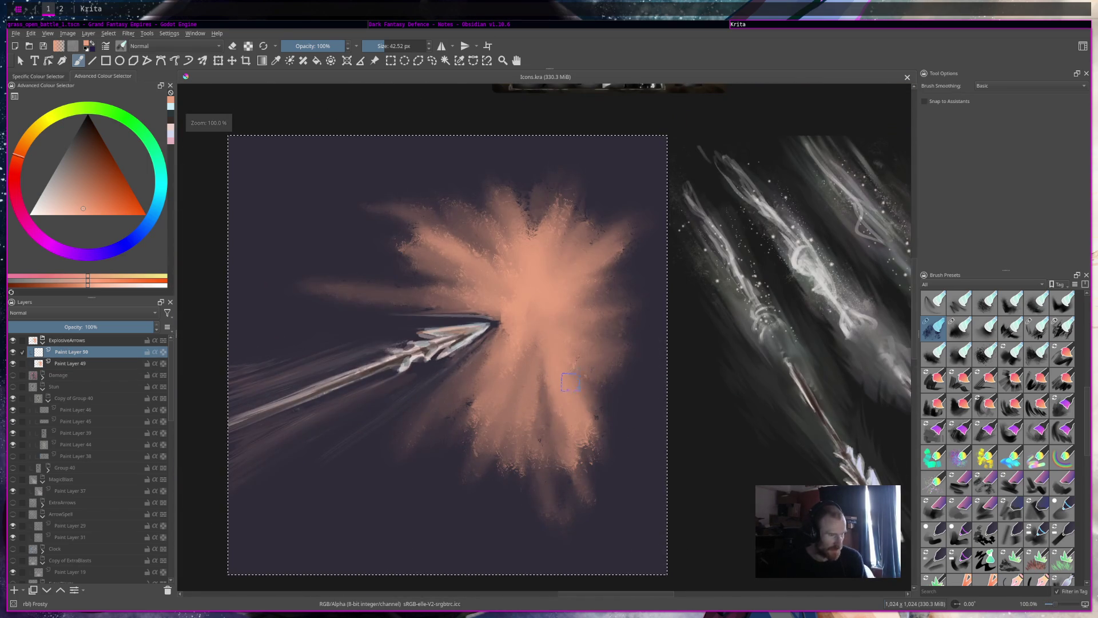
click(1026, 464)
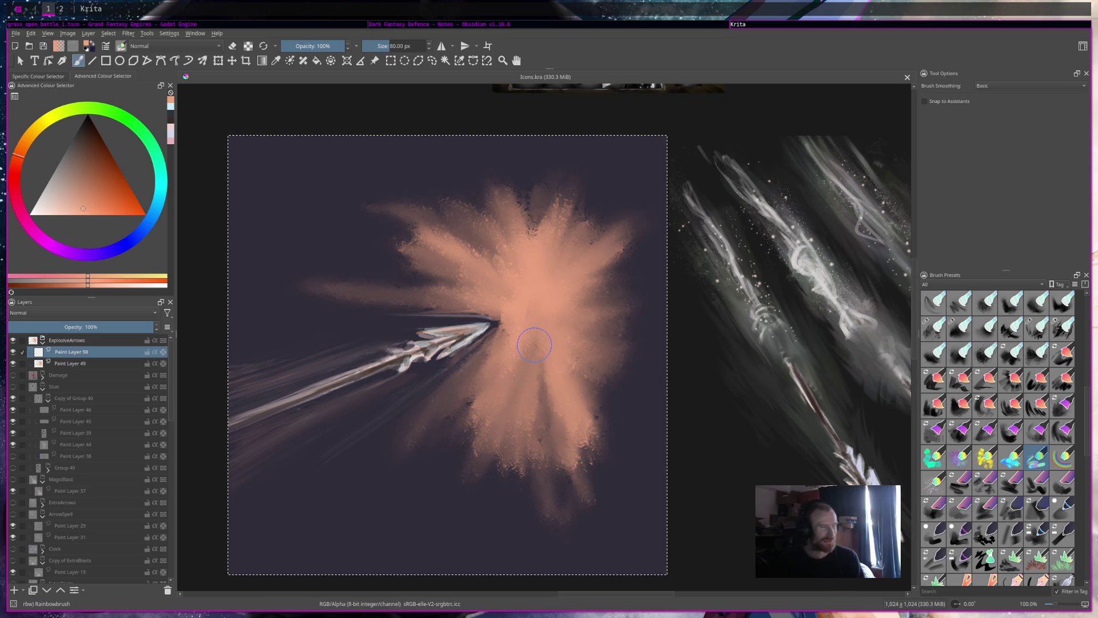
Paint a soft purple glow below the arrow tip, switch to Rake Wet, and reveal the black background layer
drag(492, 337, 458, 406)
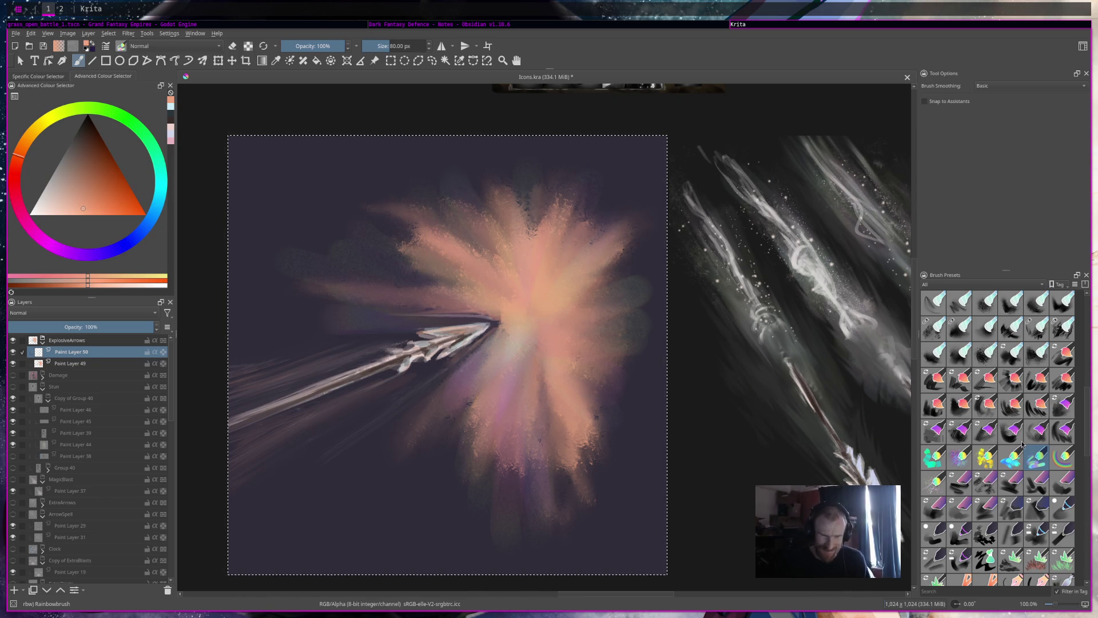
scroll(1022, 440, up, 3)
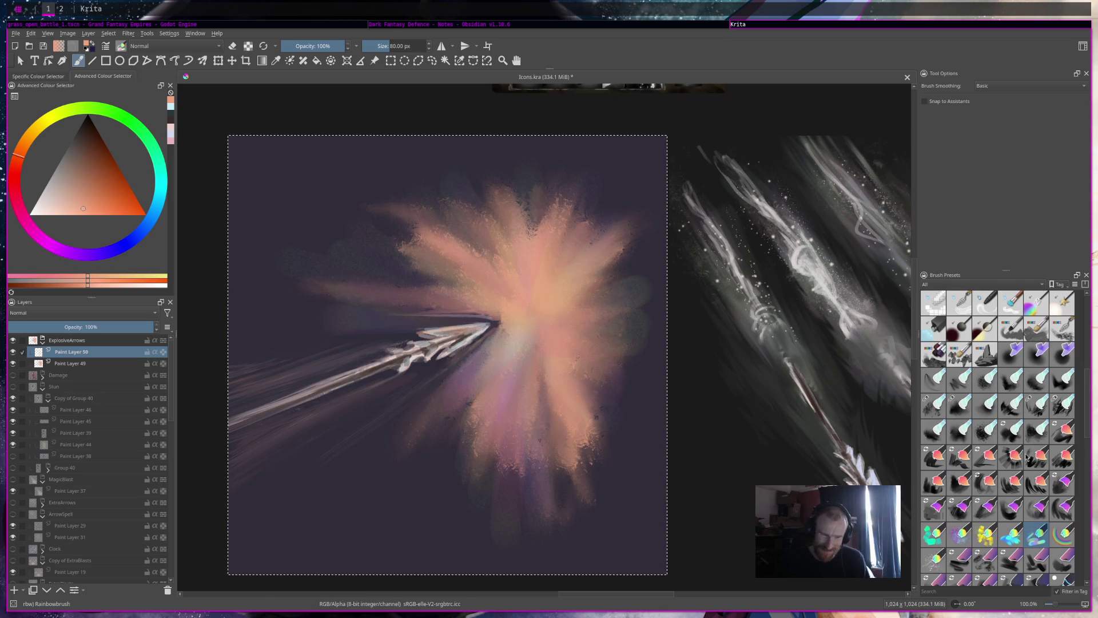
click(1038, 413)
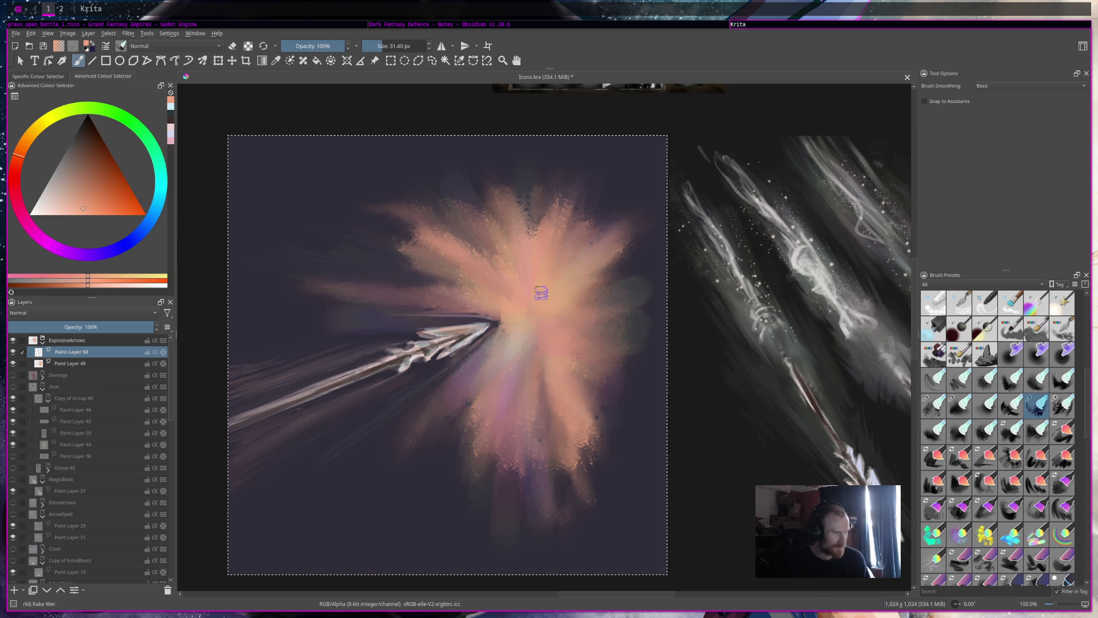
scroll(82, 532, down, 15)
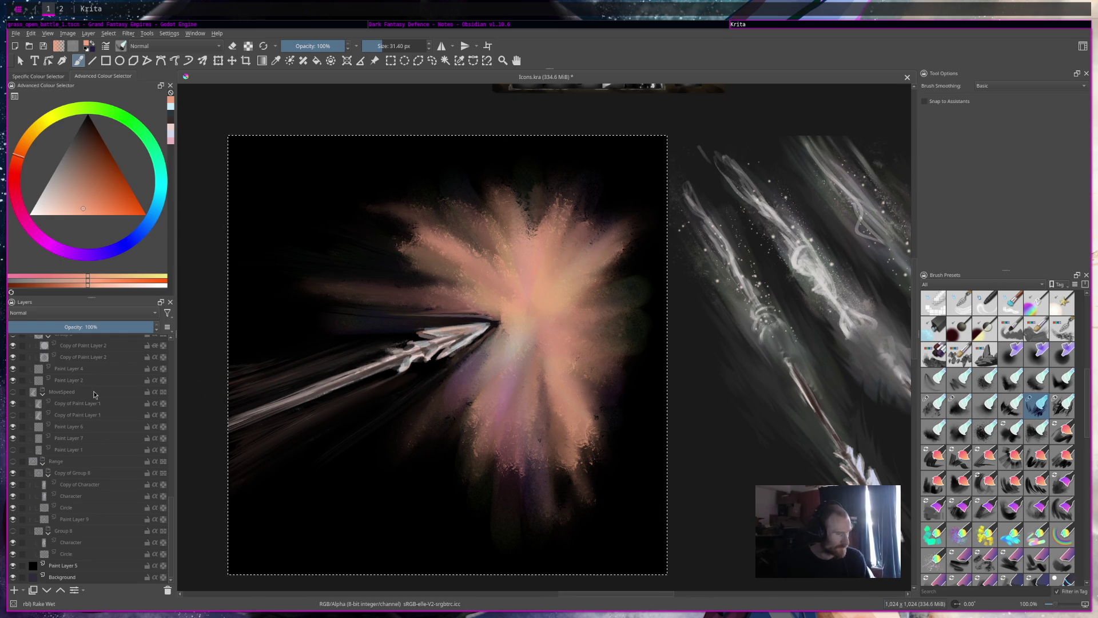
scroll(458, 434, down, 6)
scroll(460, 431, up, 7)
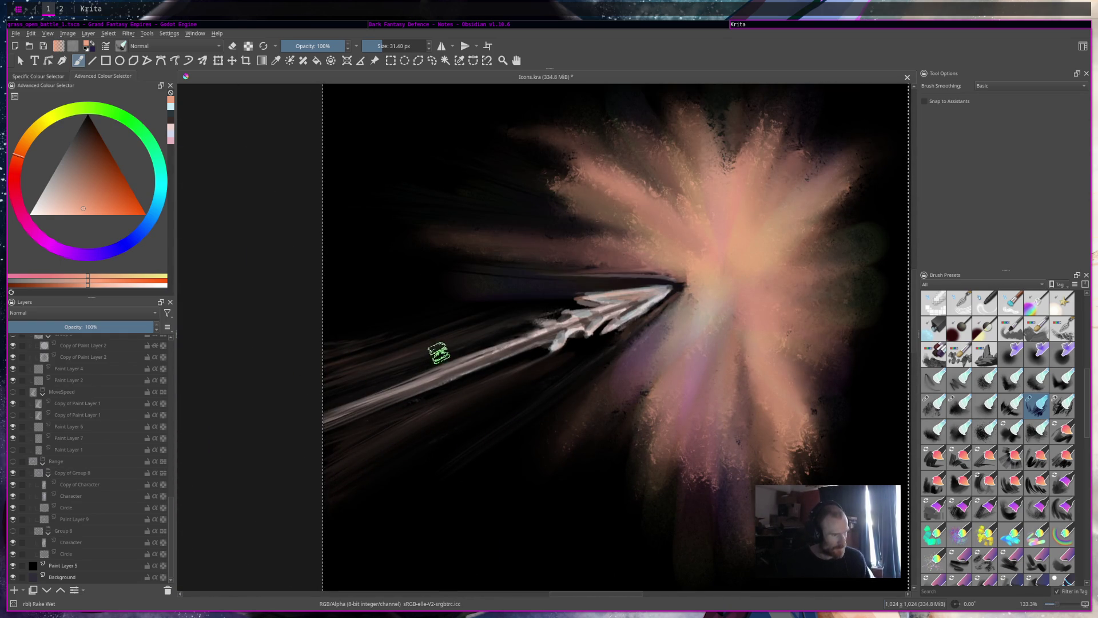
scroll(449, 432, down, 2)
scroll(449, 432, down, 6)
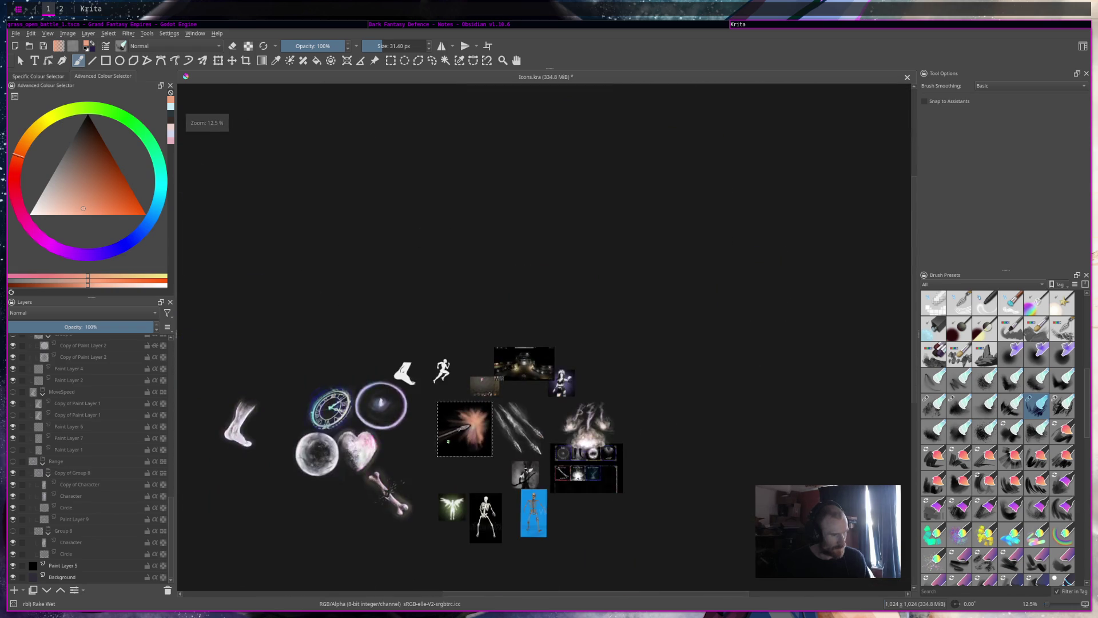
scroll(449, 432, up, 7)
scroll(502, 436, down, 6)
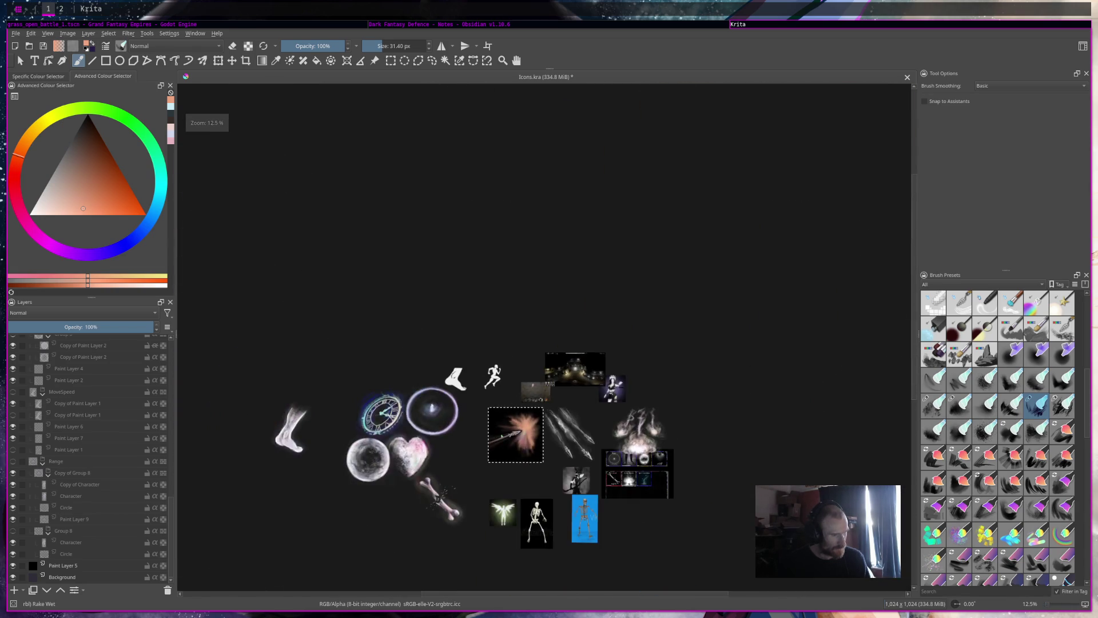
scroll(502, 435, up, 6)
scroll(33, 366, up, 3)
scroll(31, 366, up, 5)
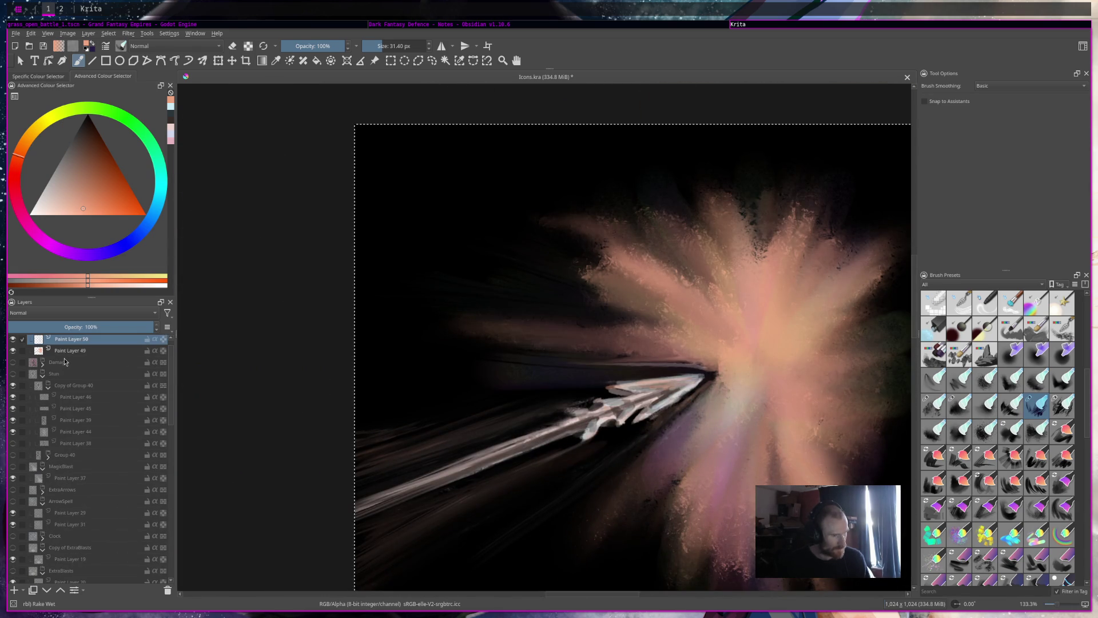
scroll(68, 361, up, 1)
click(78, 368)
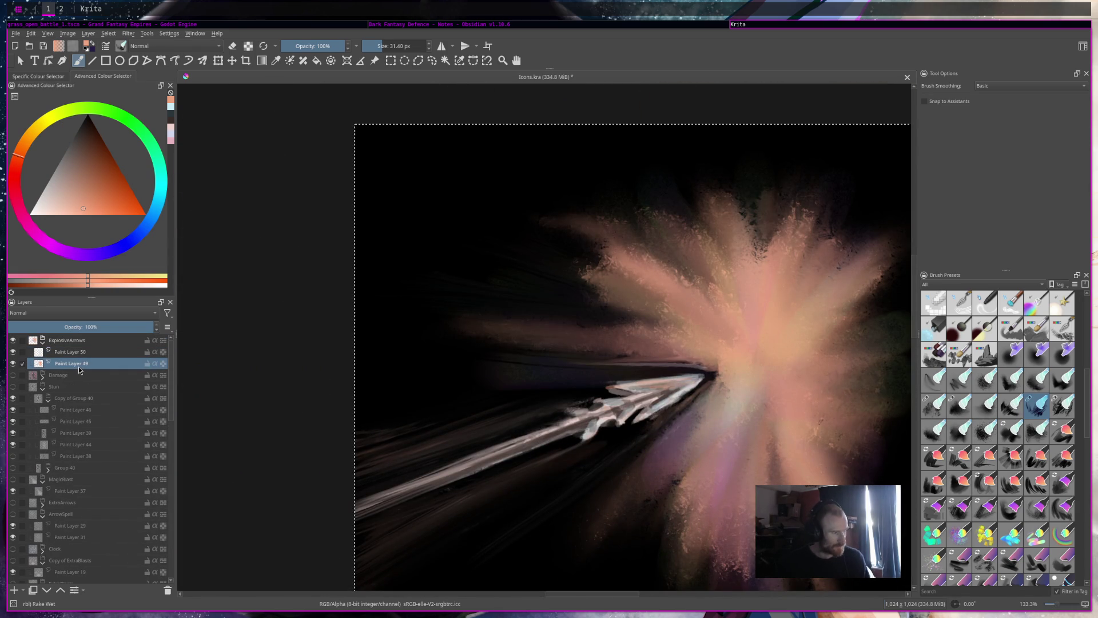
mouse_move(79, 370)
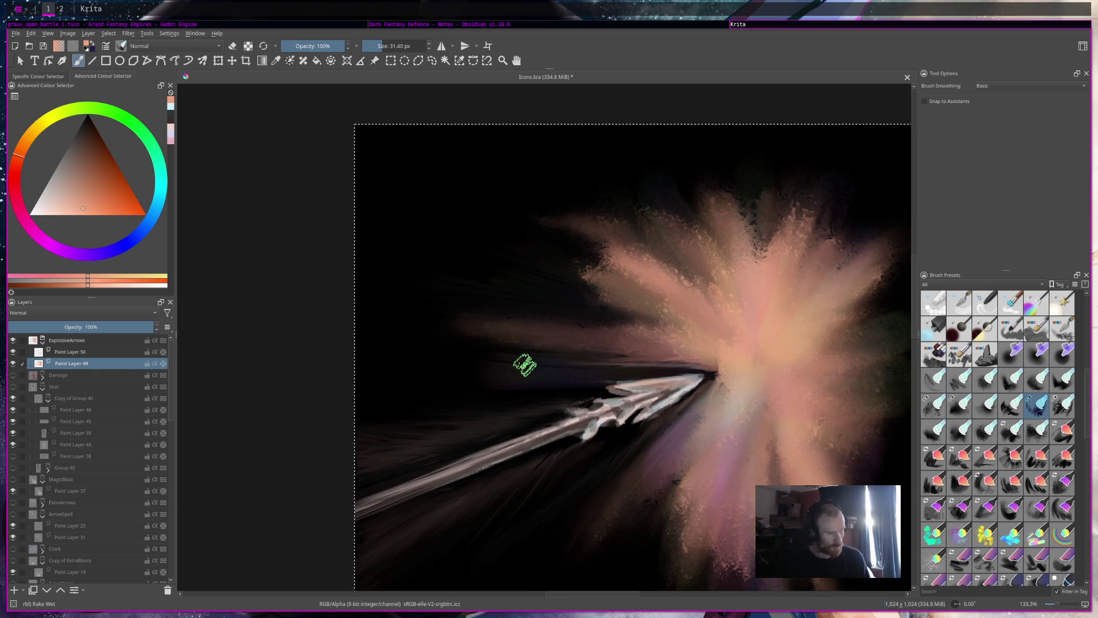
scroll(532, 364, down, 5)
scroll(533, 364, down, 2)
scroll(474, 303, up, 4)
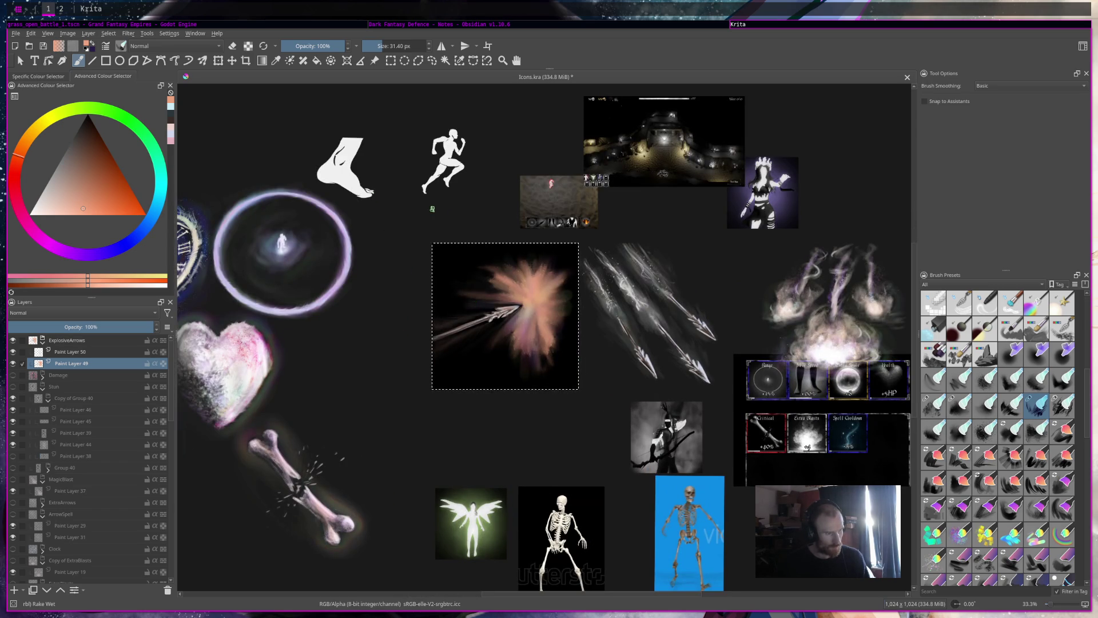
drag(457, 262, 516, 301)
scroll(509, 326, up, 3)
scroll(652, 376, down, 6)
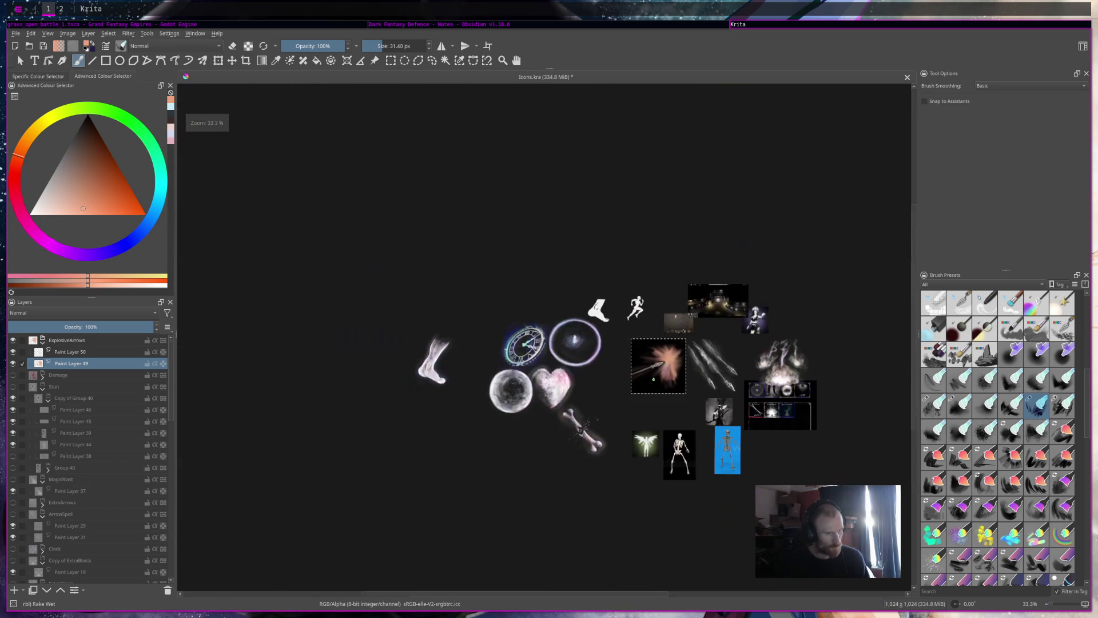
scroll(653, 379, up, 1)
scroll(653, 380, down, 1)
scroll(666, 372, up, 3)
scroll(652, 372, up, 3)
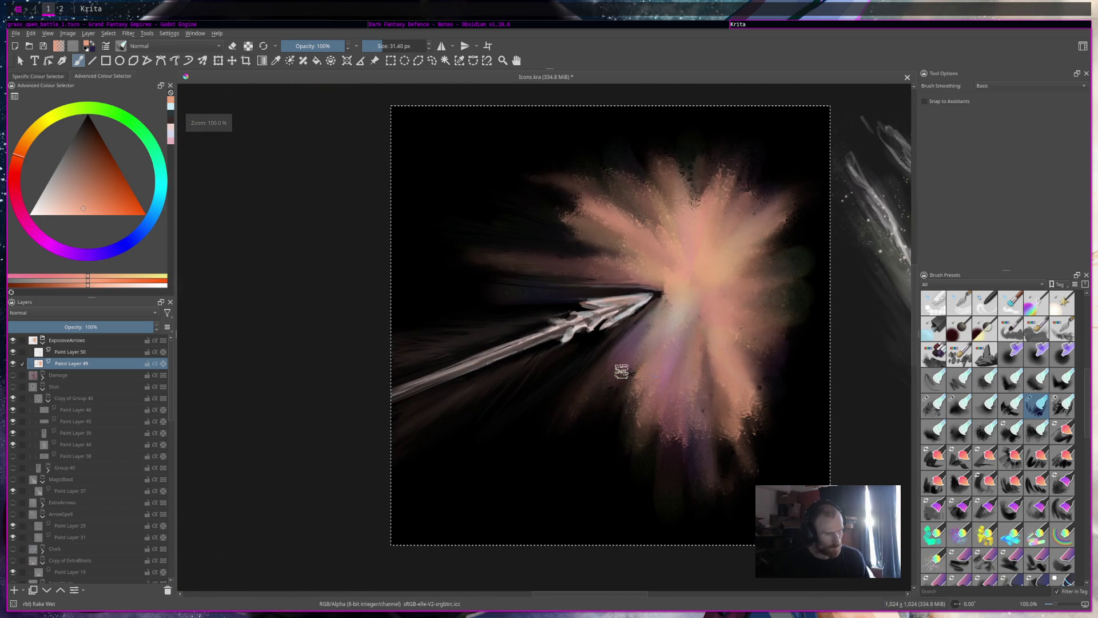
scroll(968, 325, up, 5)
click(984, 303)
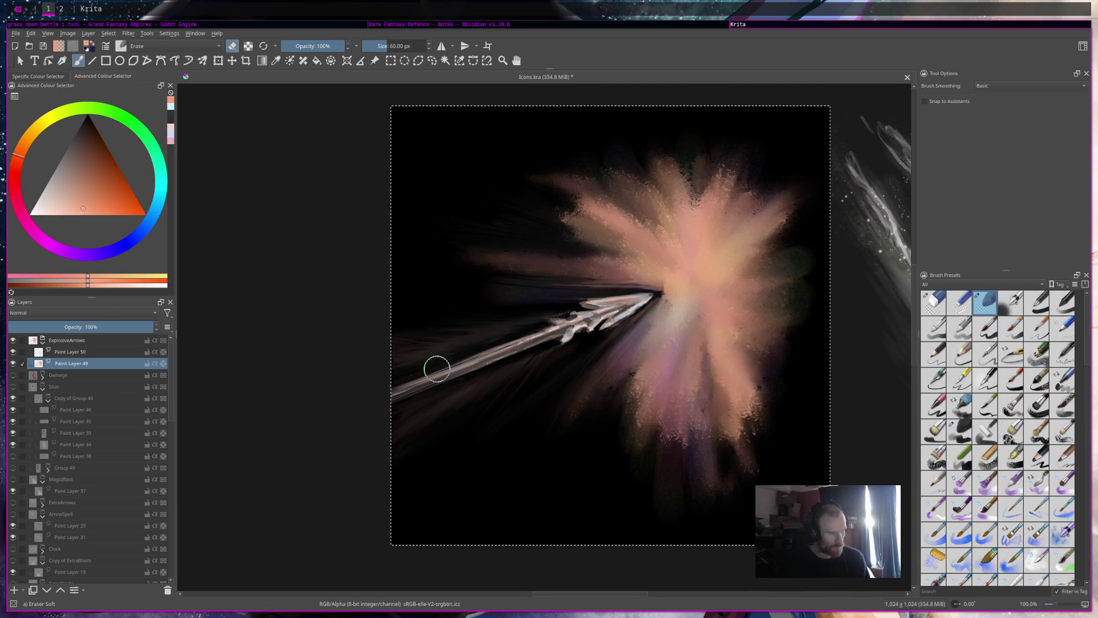
Enlarge the Eraser Soft brush to 123.51 px and save Icons.kra
click(396, 49)
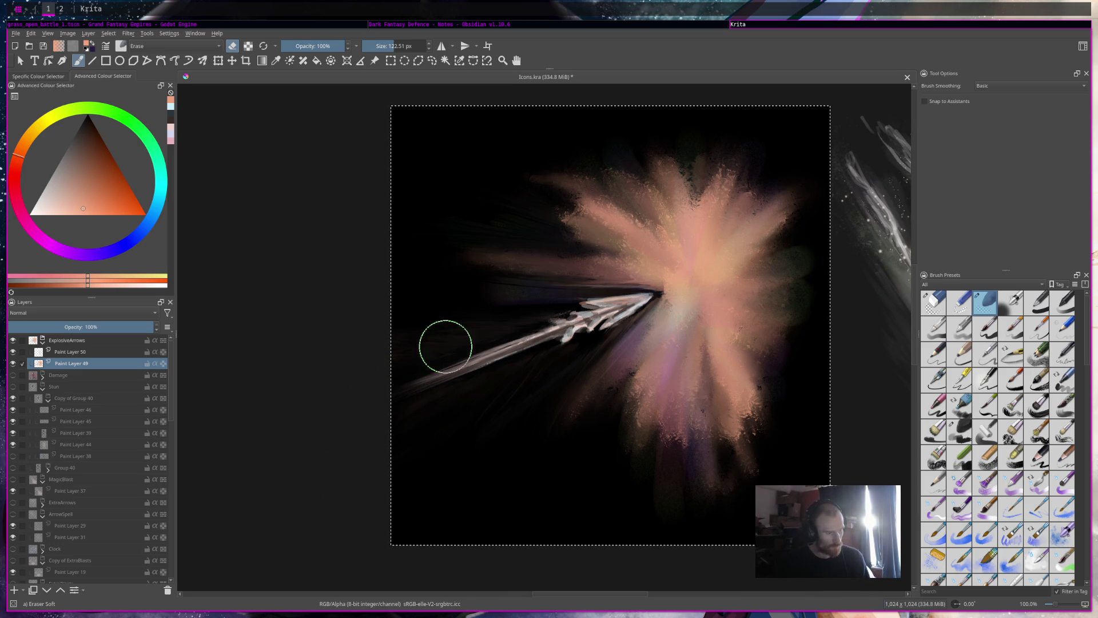
scroll(627, 277, down, 4)
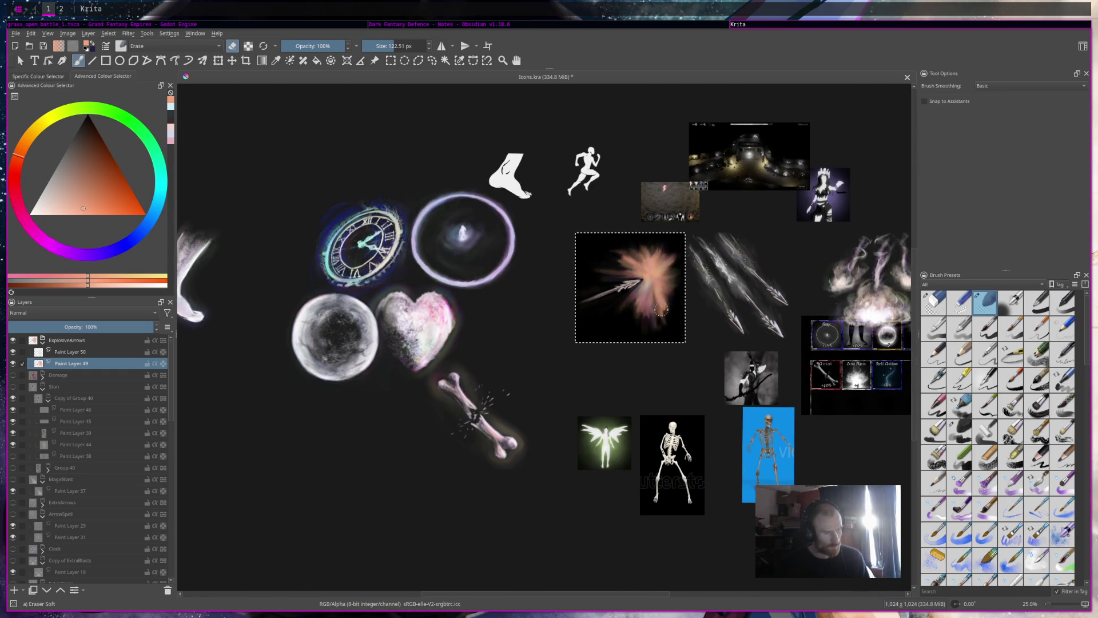
scroll(661, 312, up, 3)
scroll(661, 311, up, 2)
key(ctrl+s)
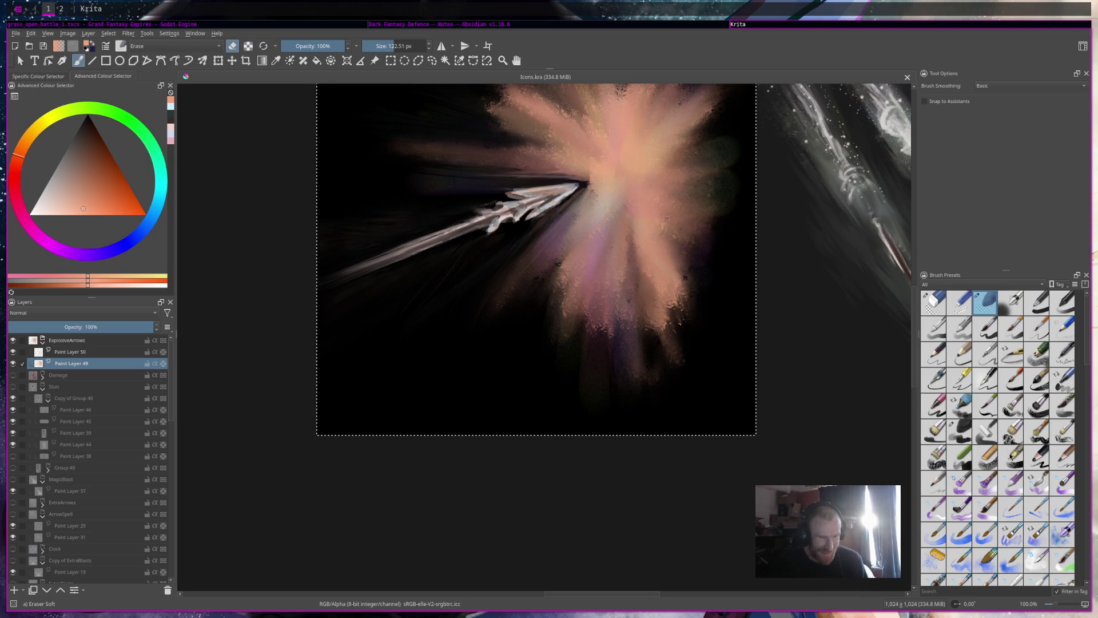
scroll(1011, 452, down, 5)
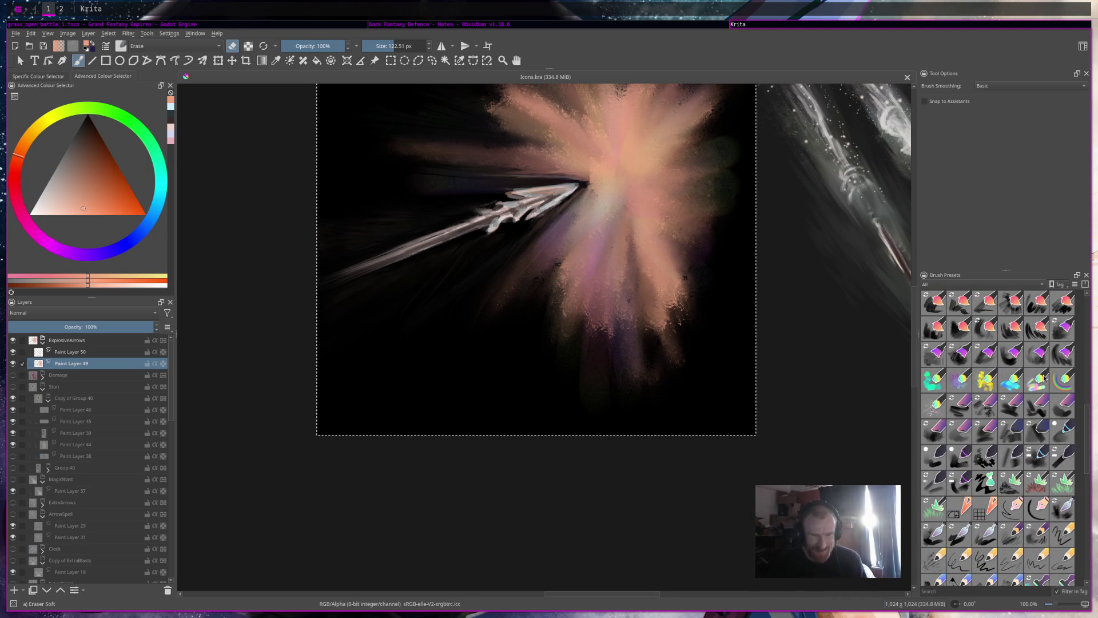
Make Paint Layer 50 the painting layer and pick the Rakeglide brush preset
click(1042, 379)
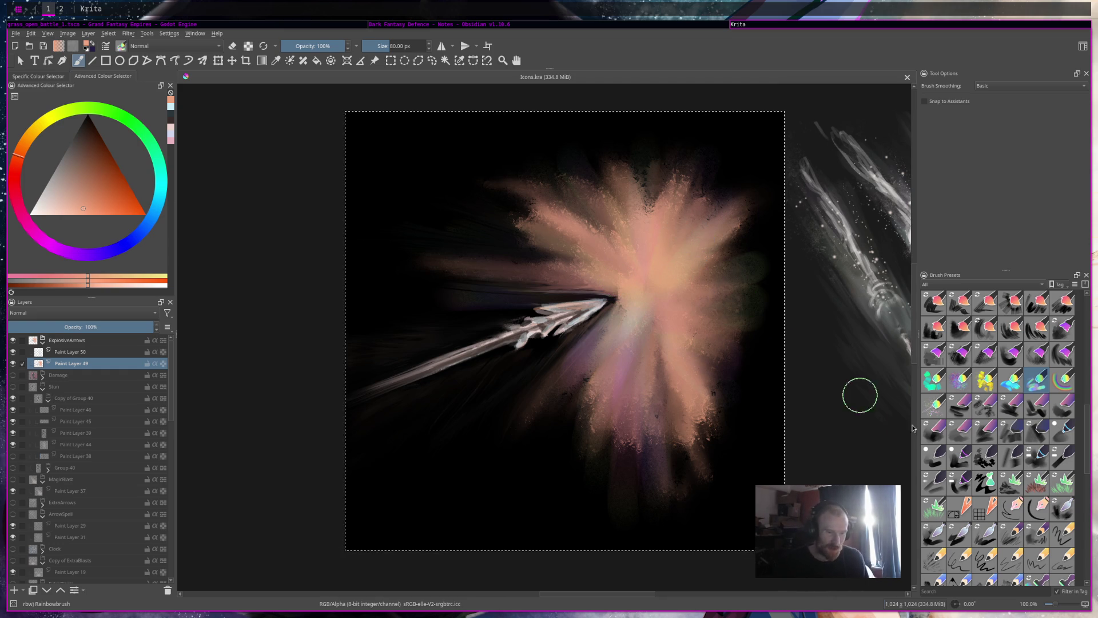
scroll(1013, 482, up, 2)
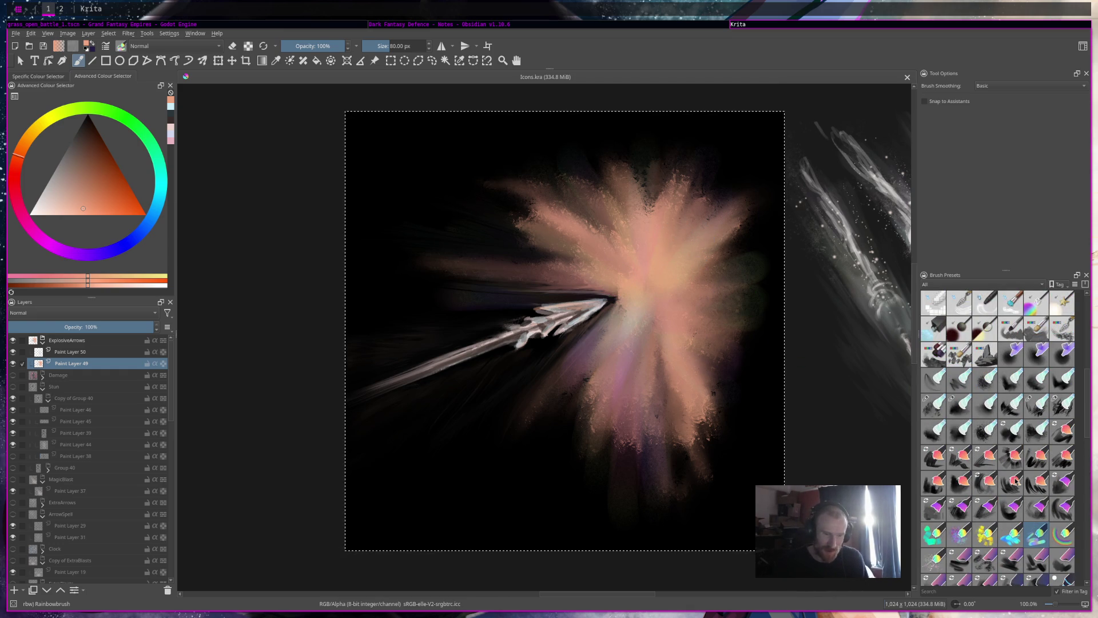
click(923, 413)
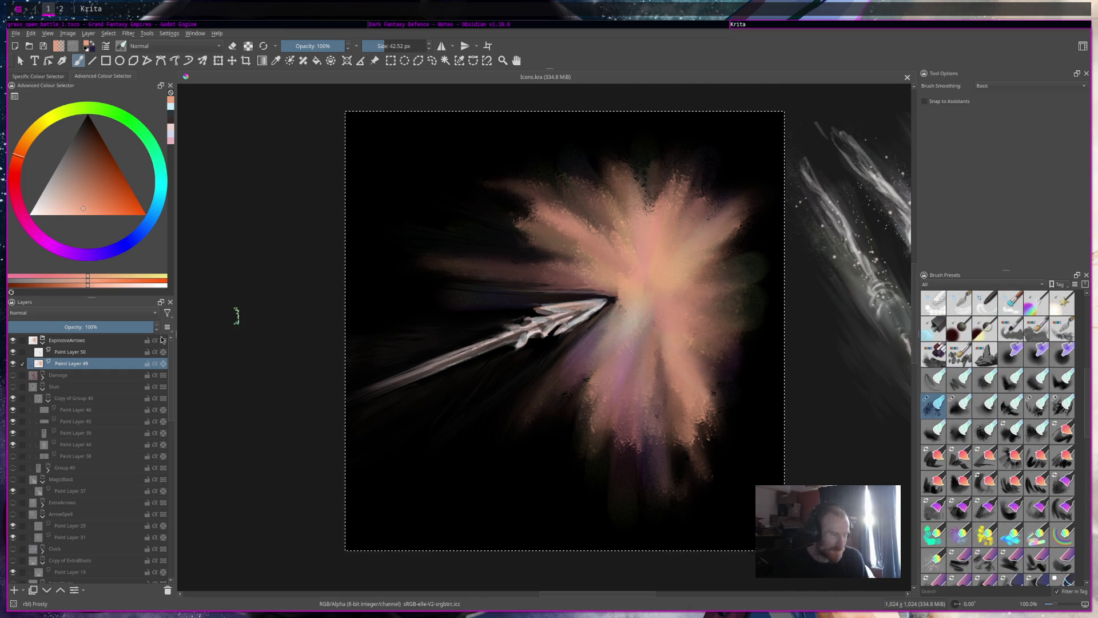
click(87, 353)
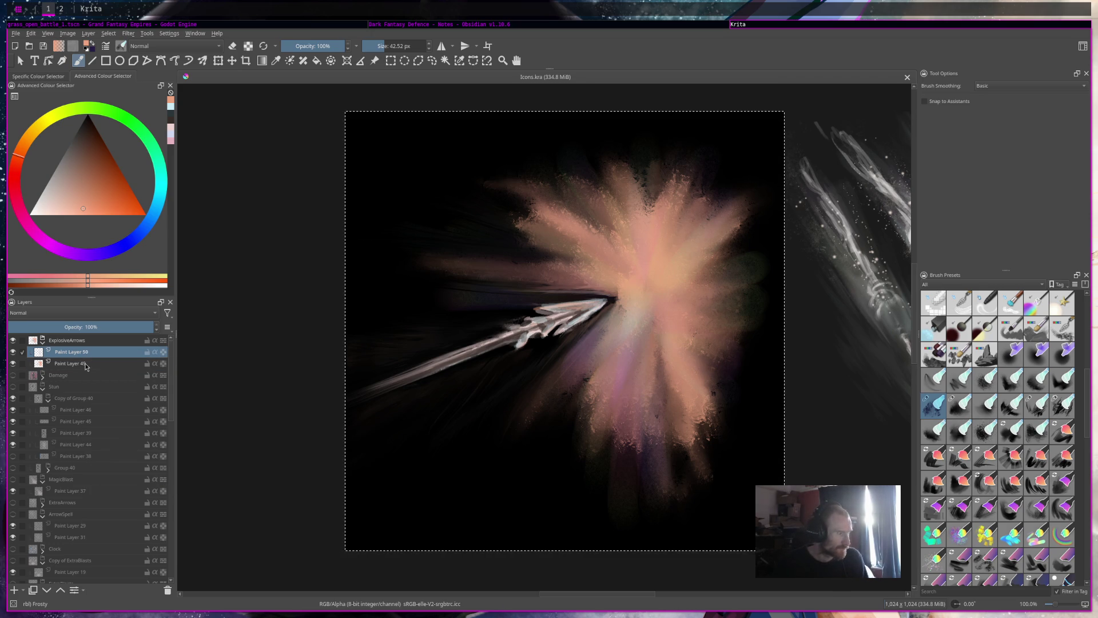
mouse_move(943, 423)
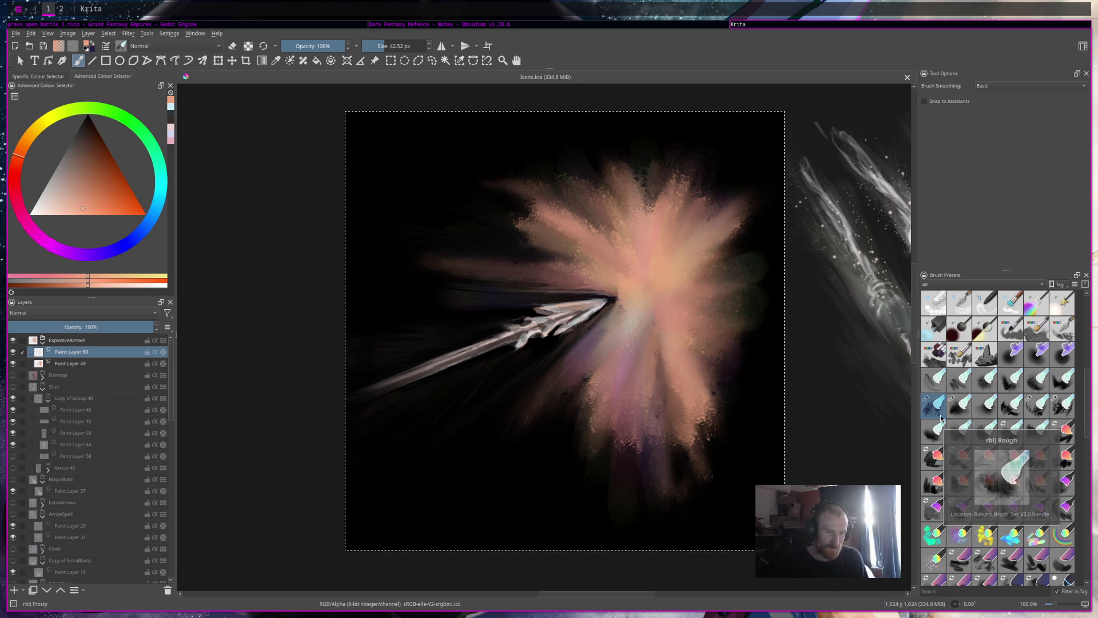
mouse_move(1059, 408)
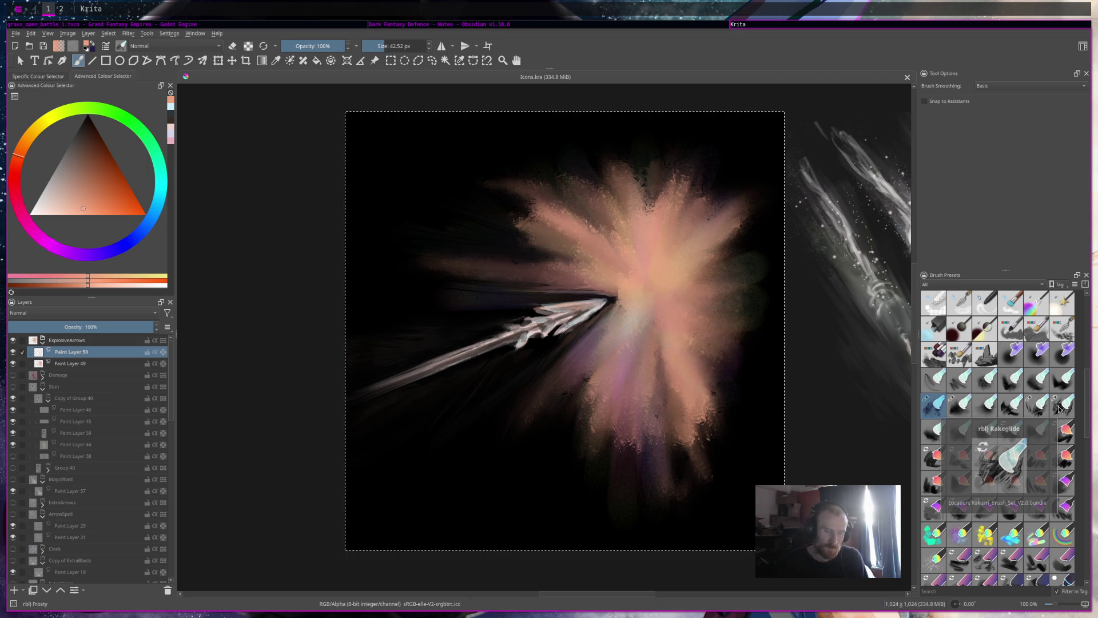
click(1059, 408)
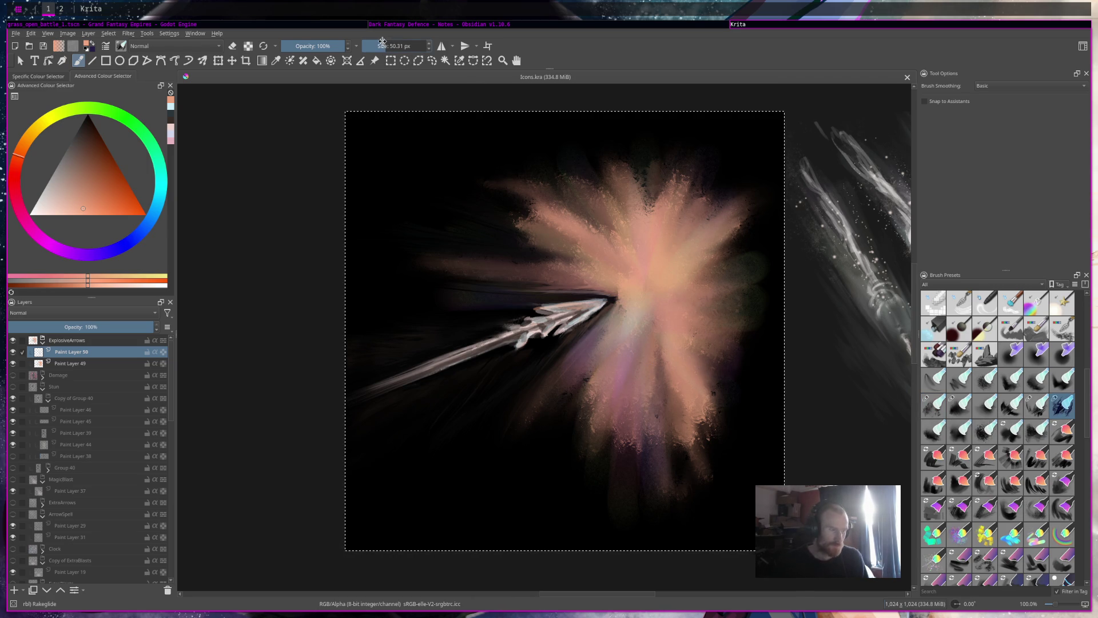
Lay faint raked streaks over the dark background, then select the Glins glow preset
drag(527, 257, 418, 308)
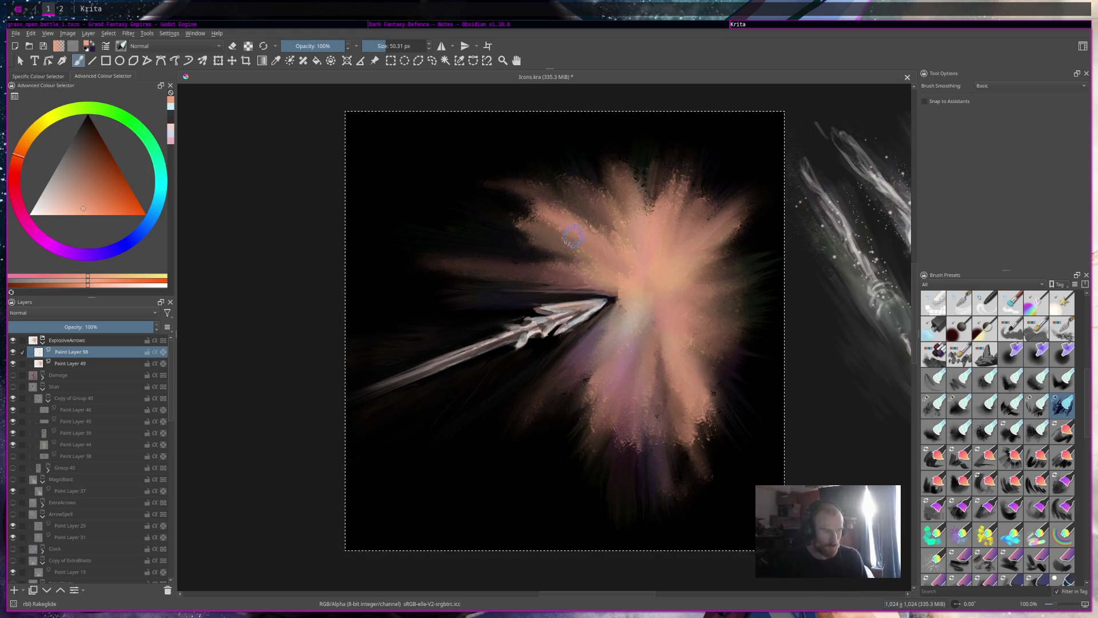
scroll(632, 235, down, 2)
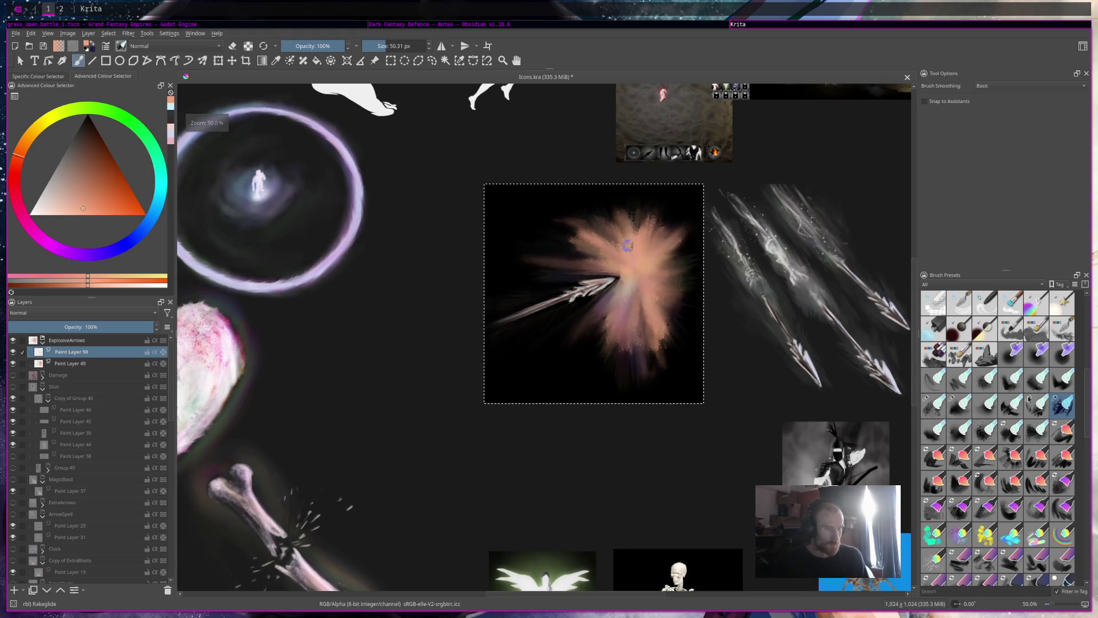
drag(767, 347, 808, 424)
scroll(702, 389, up, 2)
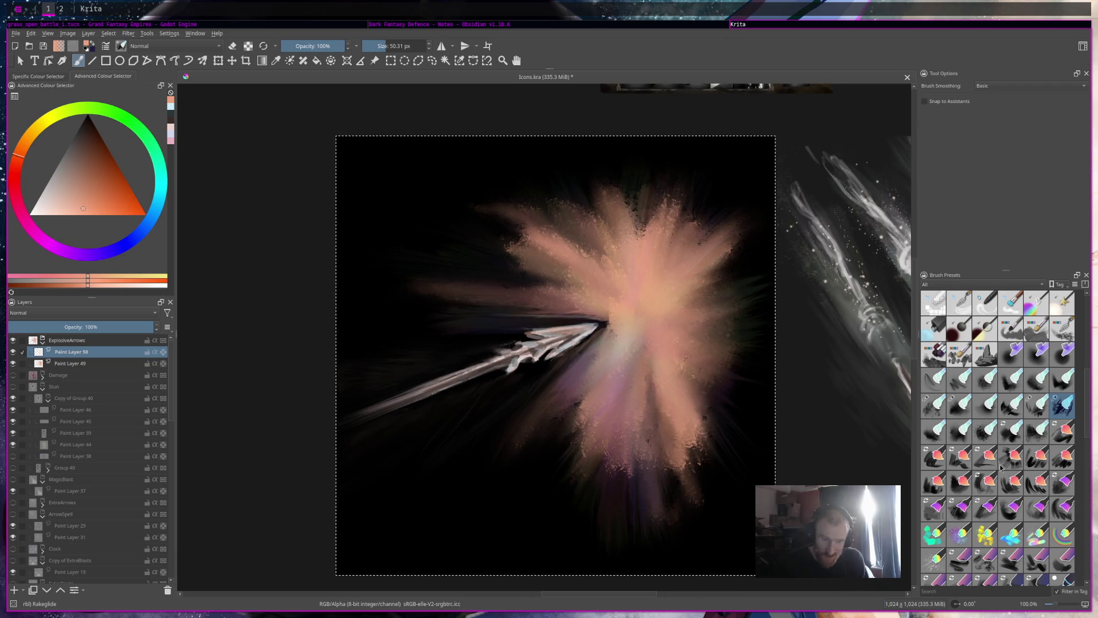
scroll(1000, 475, down, 10)
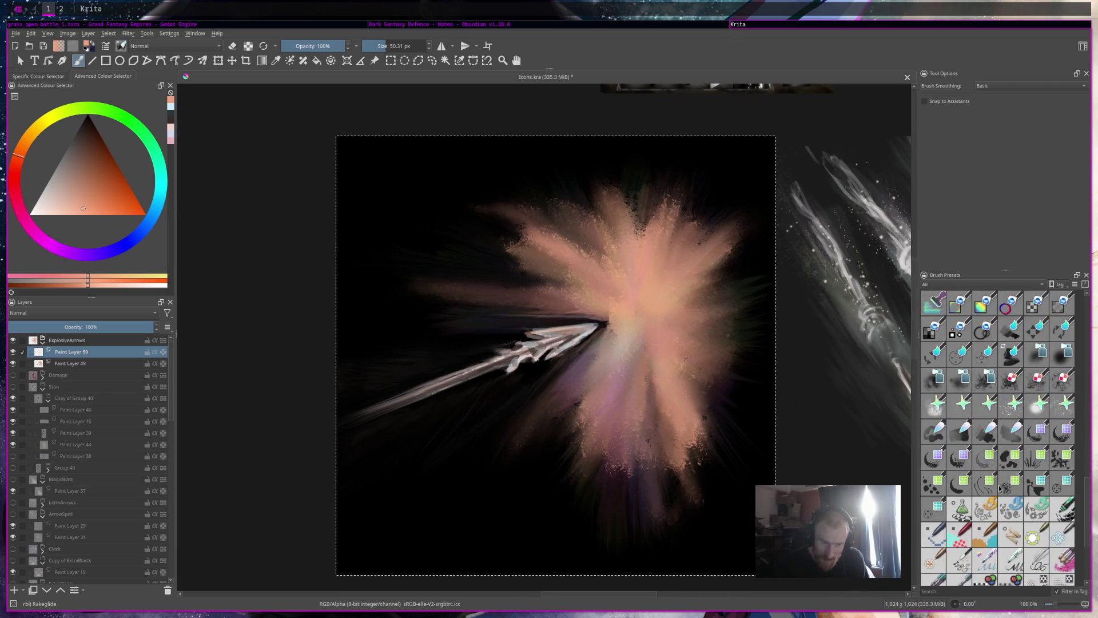
click(936, 407)
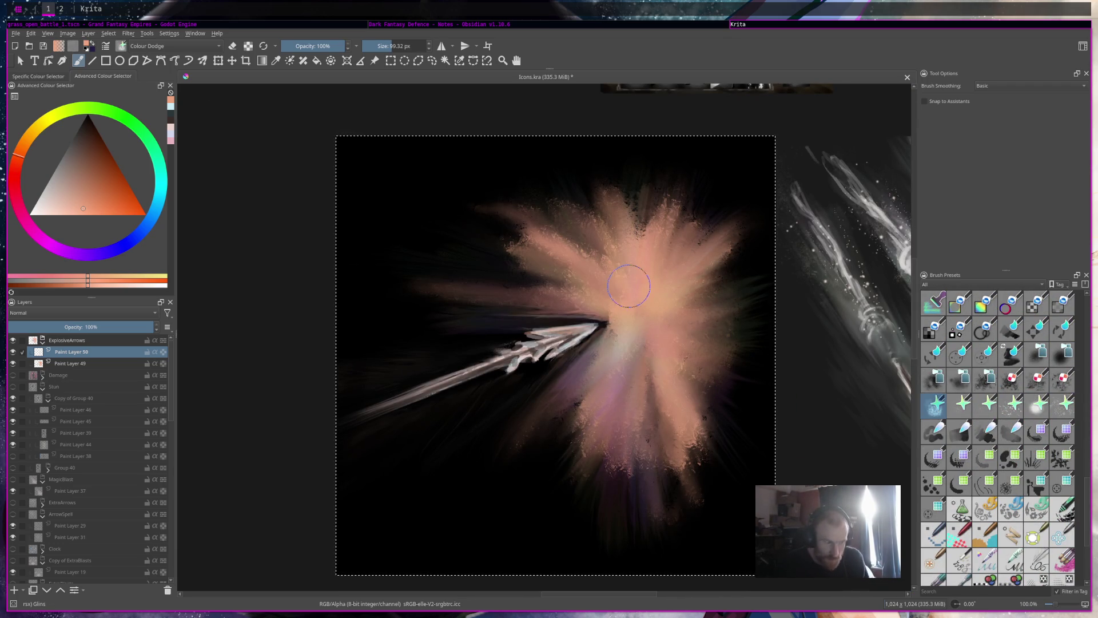
Paint a cyan glow at the arrow's impact point, undo it, and pick a paler cyan
click(16, 178)
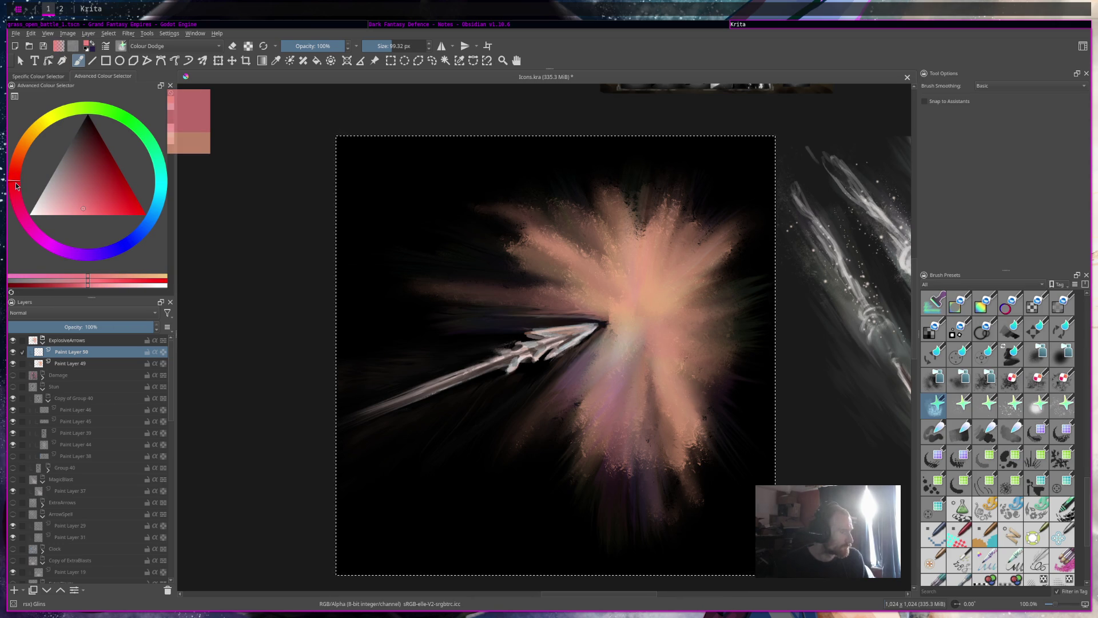
drag(123, 251, 167, 190)
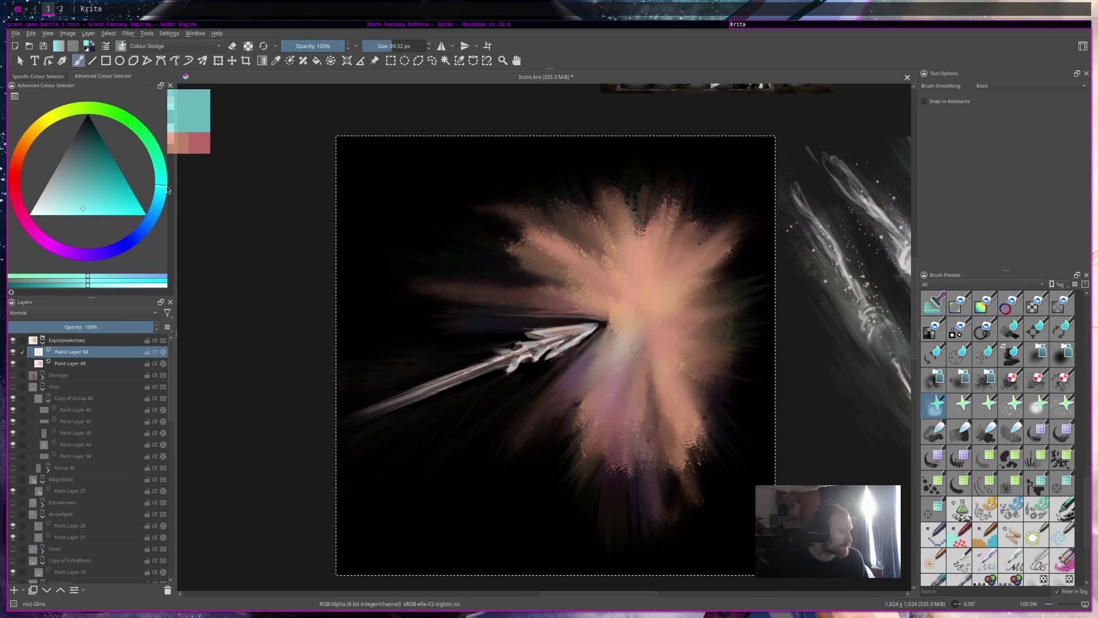
drag(646, 286, 634, 319)
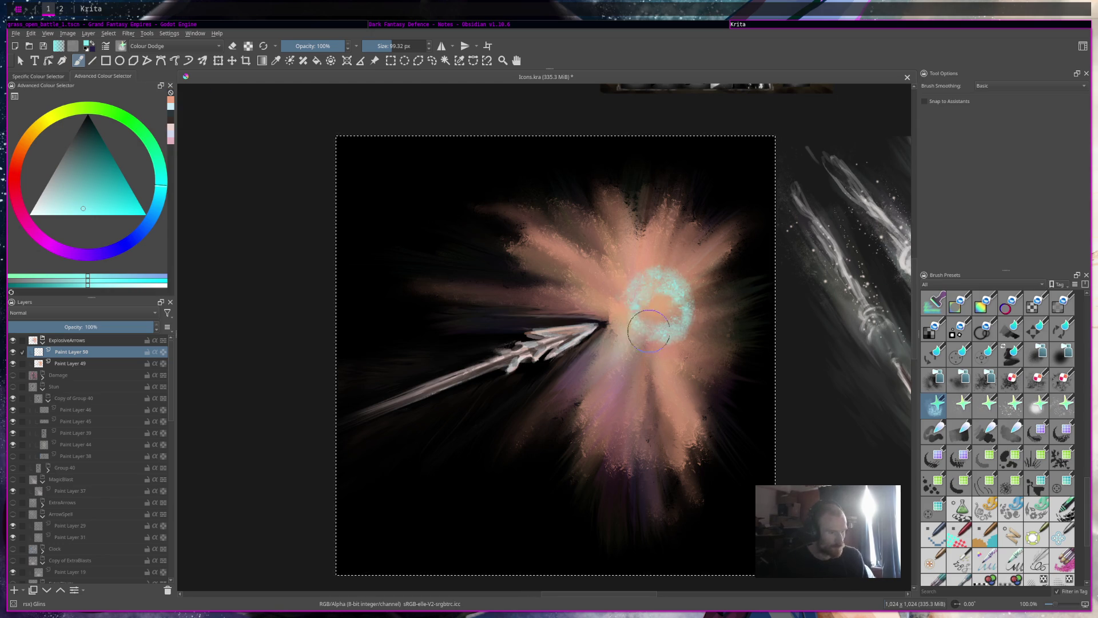
key(ctrl+z)
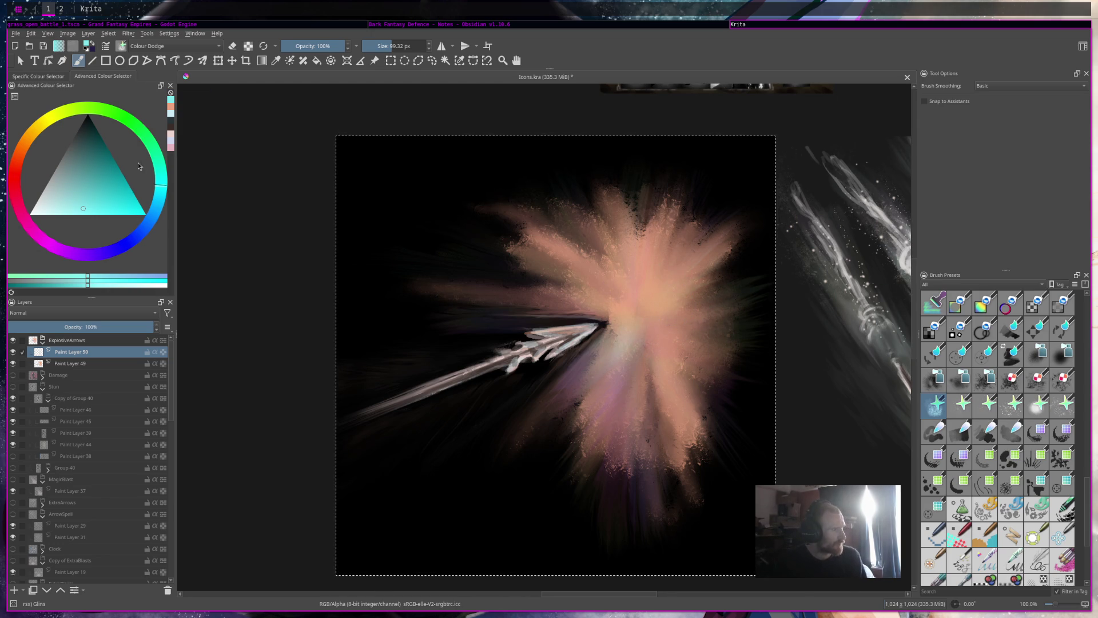
click(52, 208)
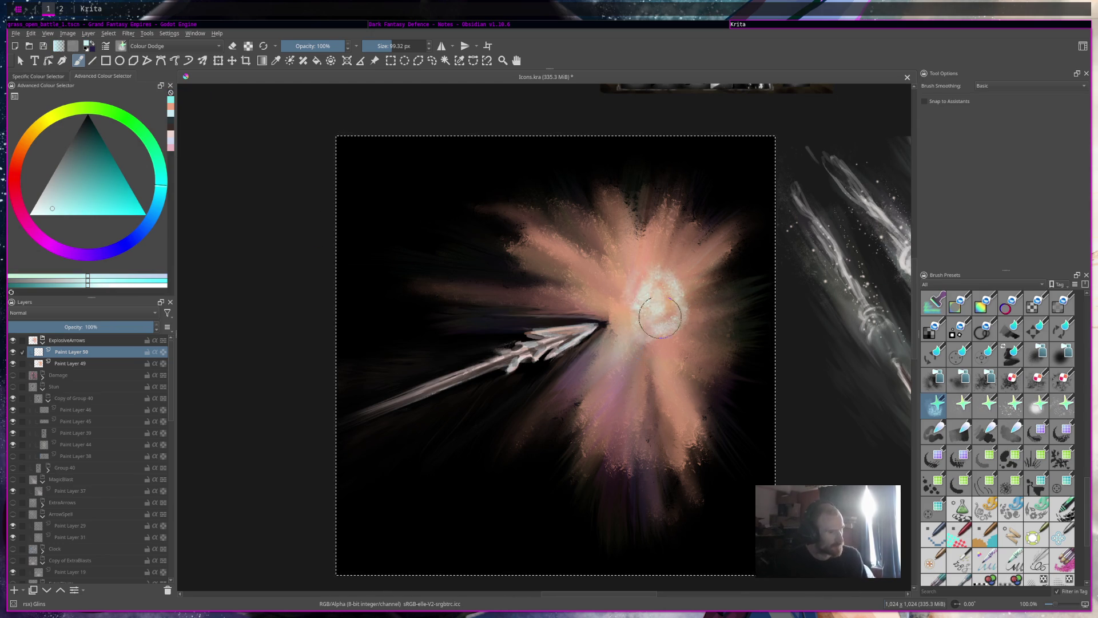